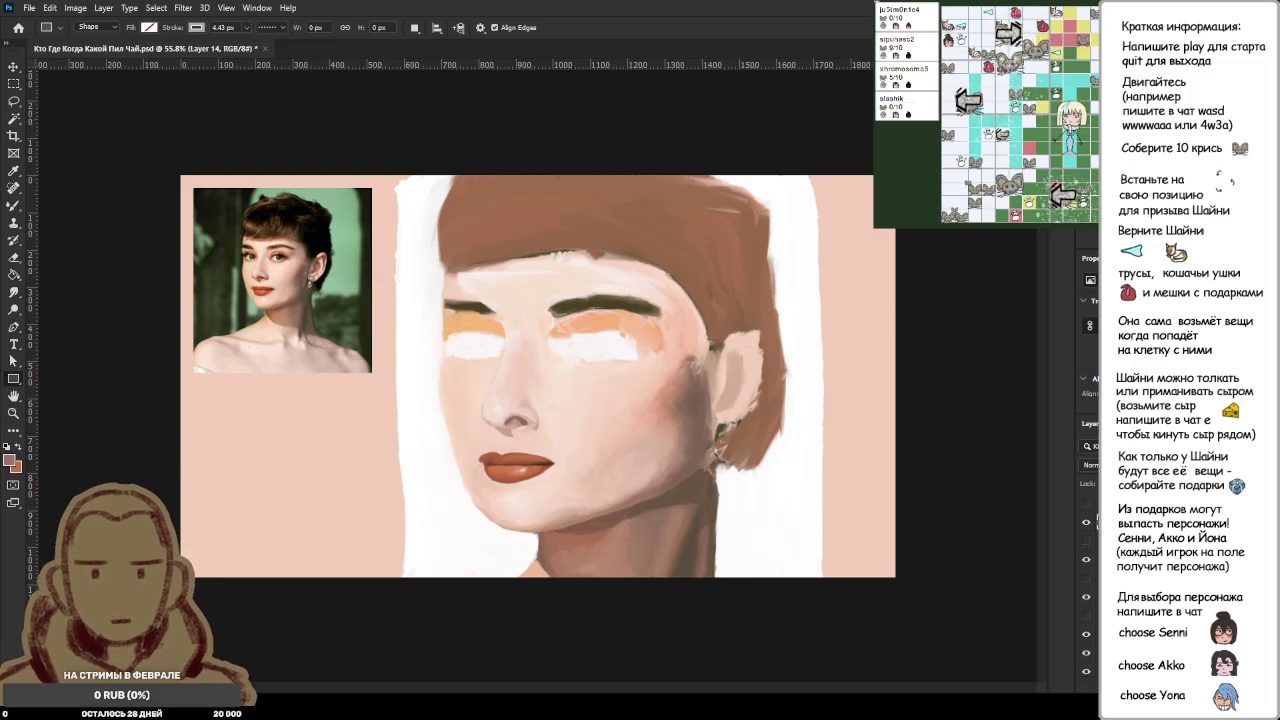
# Step: Try a brown Mixer Brush stroke over the nose, then undo it
pyautogui.scroll(-3, 538, 376)
pyautogui.scroll(-3, 538, 376)
pyautogui.scroll(-3, 538, 376)
pyautogui.scroll(-2, 538, 376)
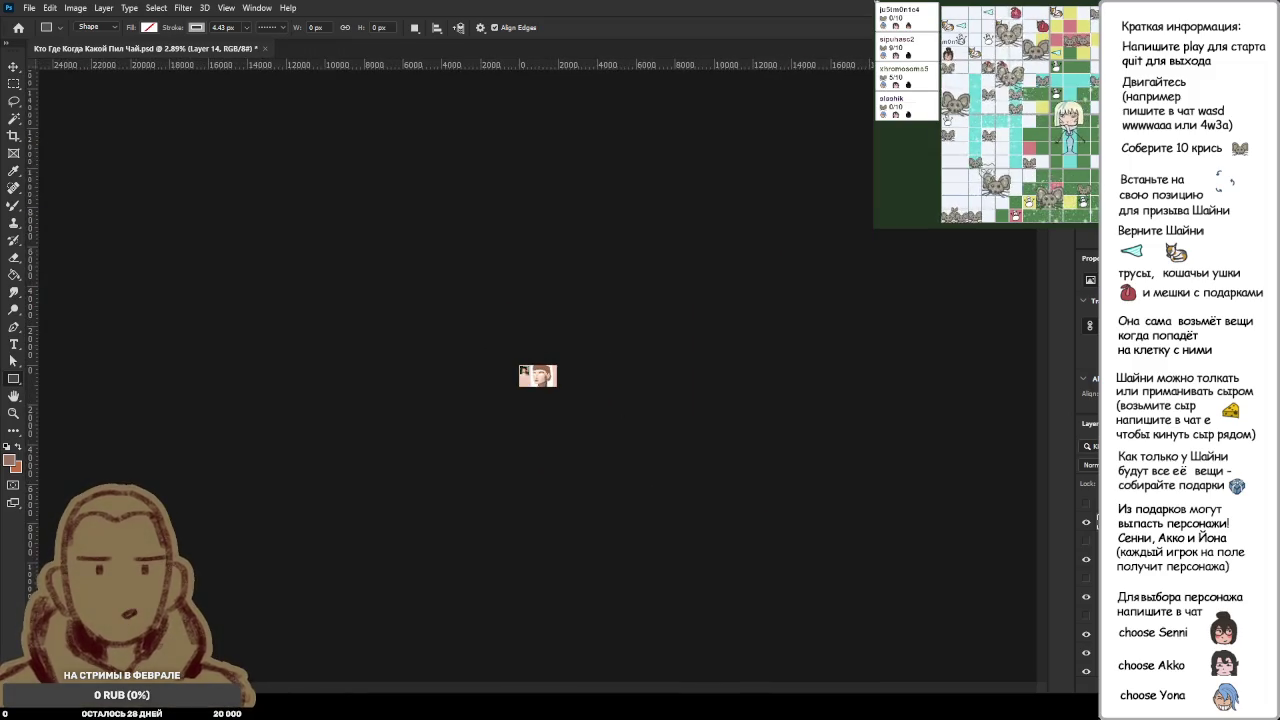
pyautogui.scroll(3, 538, 376)
pyautogui.scroll(3, 538, 376)
pyautogui.scroll(3, 538, 376)
pyautogui.scroll(2, 538, 376)
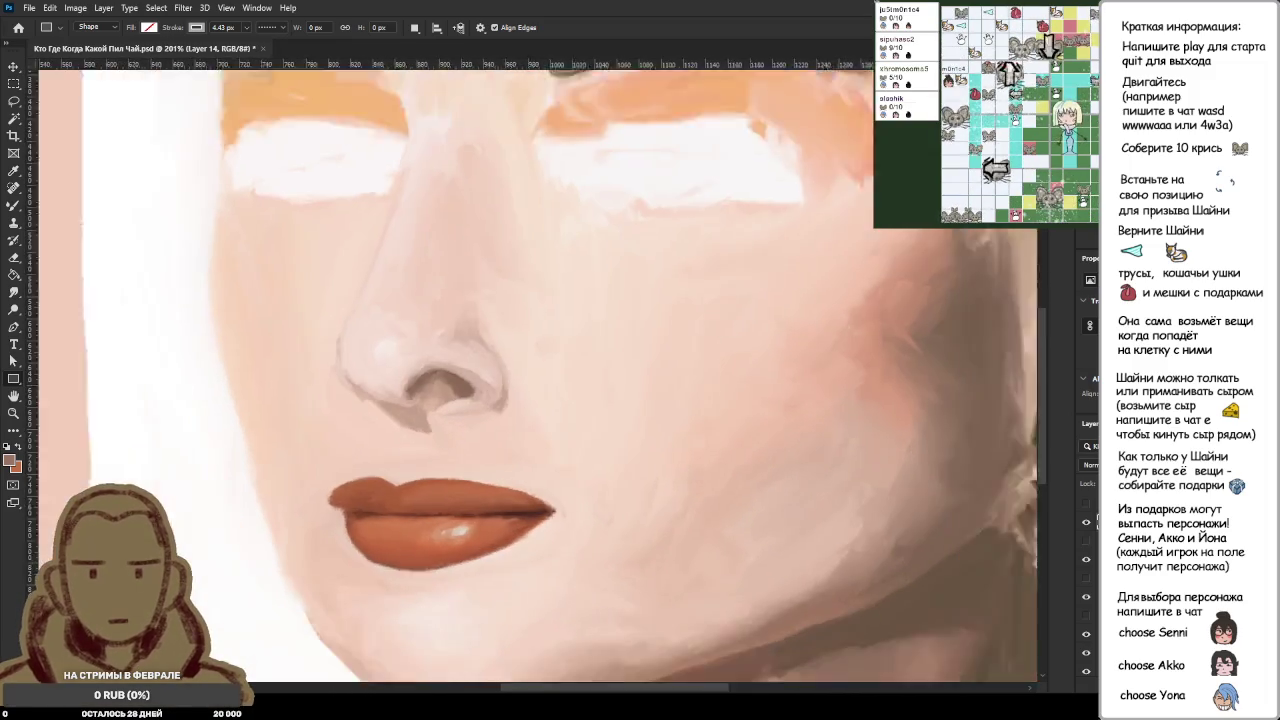
pyautogui.scroll(-3, 538, 376)
pyautogui.scroll(-2, 538, 376)
pyautogui.scroll(3, 538, 376)
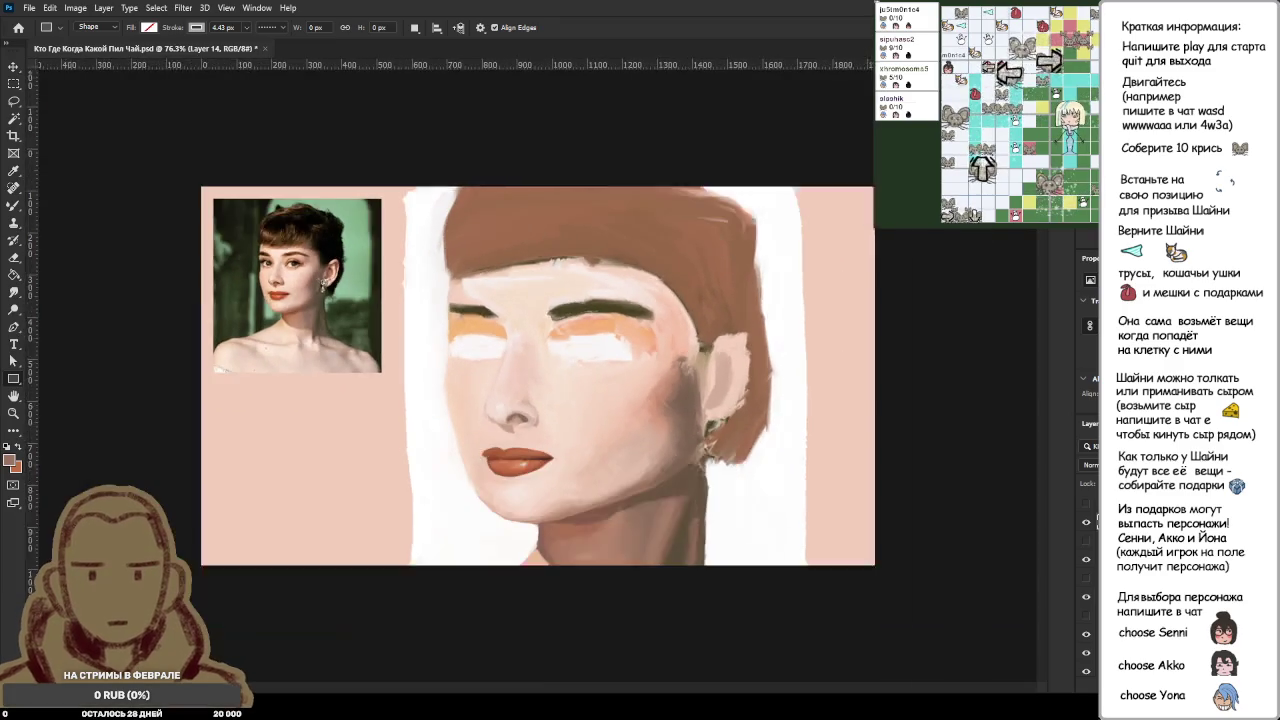
pyautogui.scroll(-1, 535, 376)
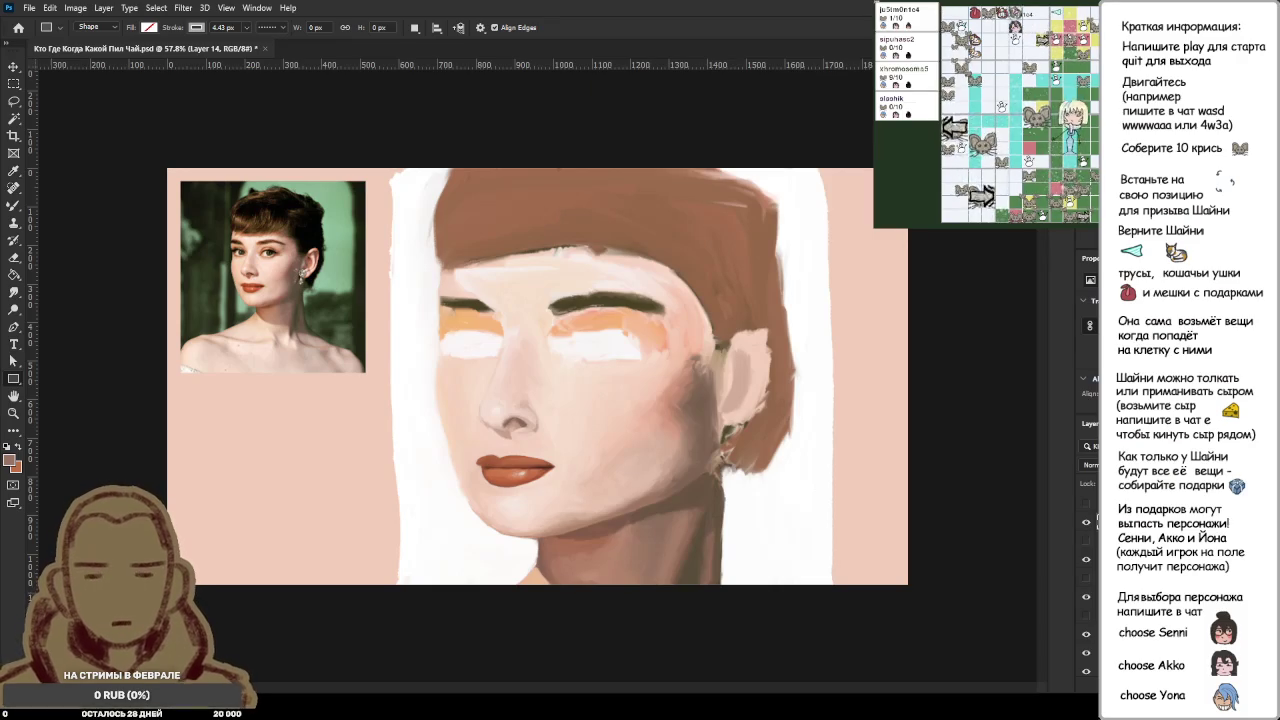
pyautogui.scroll(3, 540, 376)
pyautogui.scroll(-3, 540, 376)
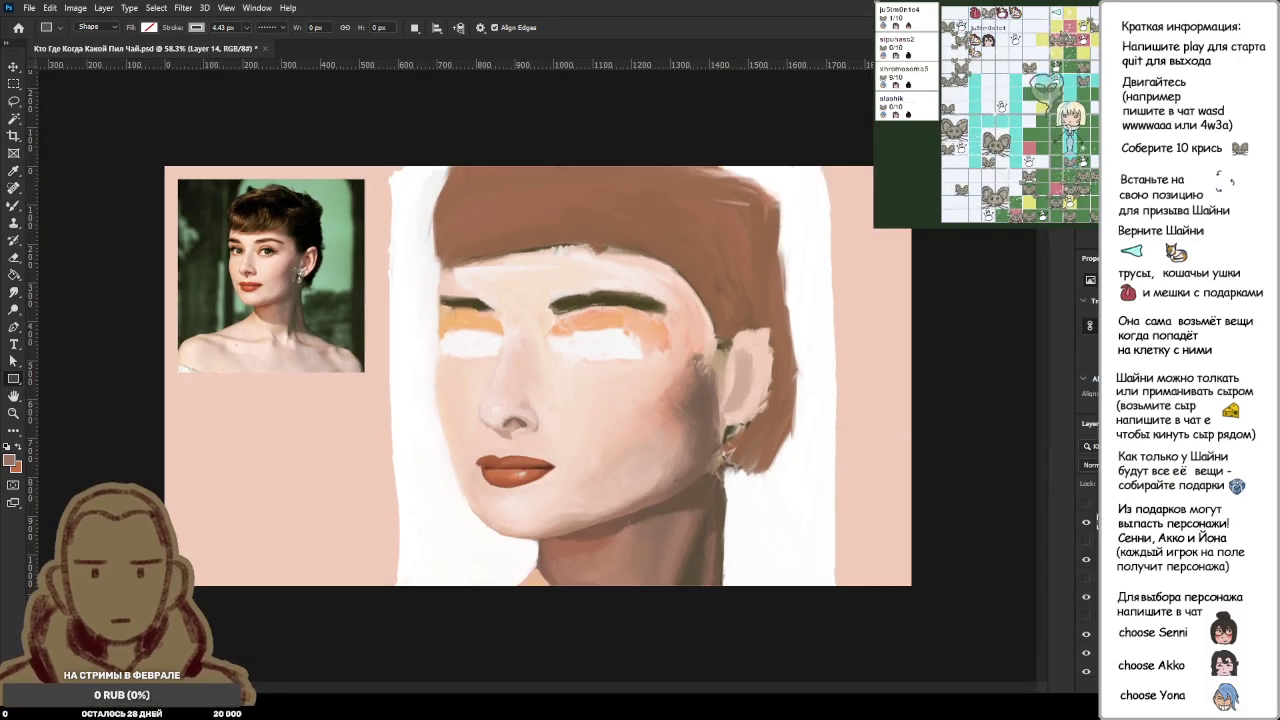
pyautogui.scroll(1, 537, 377)
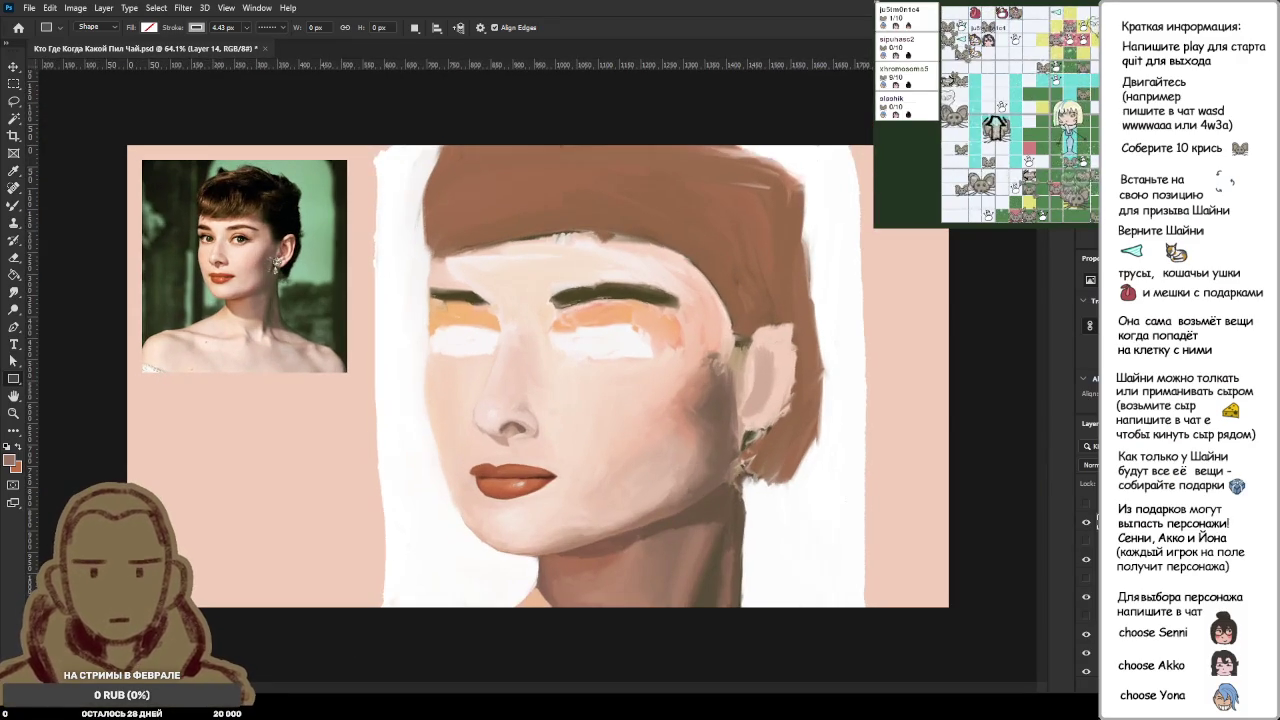
pyautogui.scroll(2, 480, 420)
pyautogui.scroll(2, 480, 420)
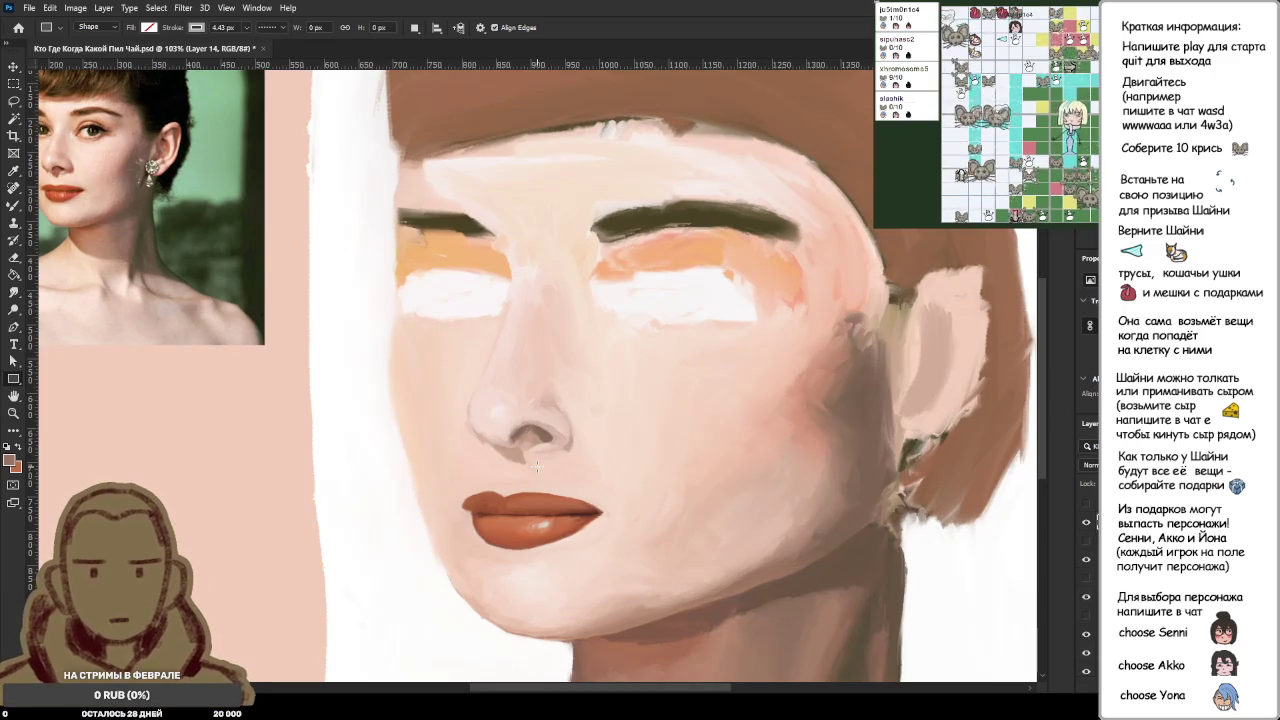
pyautogui.press('b')
pyautogui.moveTo(489, 466)
pyautogui.mouseDown()
pyautogui.moveTo(526, 438)
pyautogui.moveTo(505, 490)
pyautogui.mouseUp()
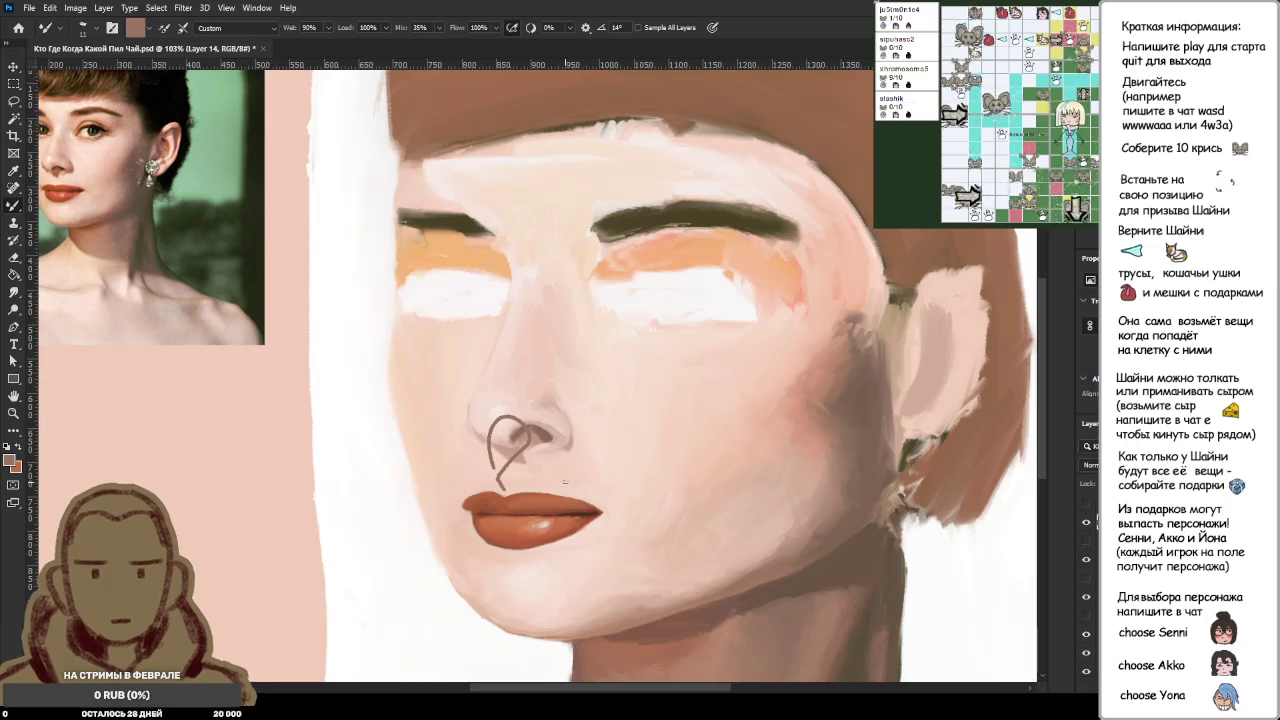
pyautogui.hotkey('ctrl', 'z')
# Step: Add a new empty layer, Layer 15, to the portrait
pyautogui.press('s')
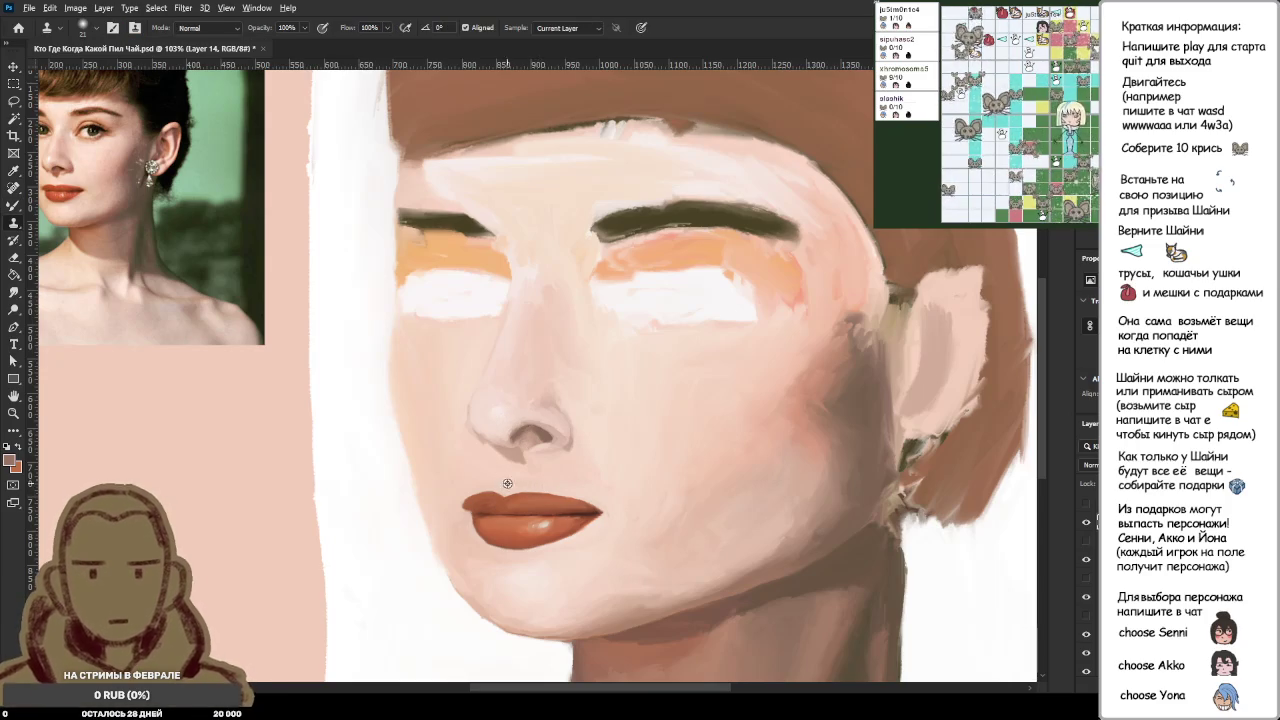
pyautogui.scroll(1, 525, 510)
pyautogui.scroll(-3, 525, 510)
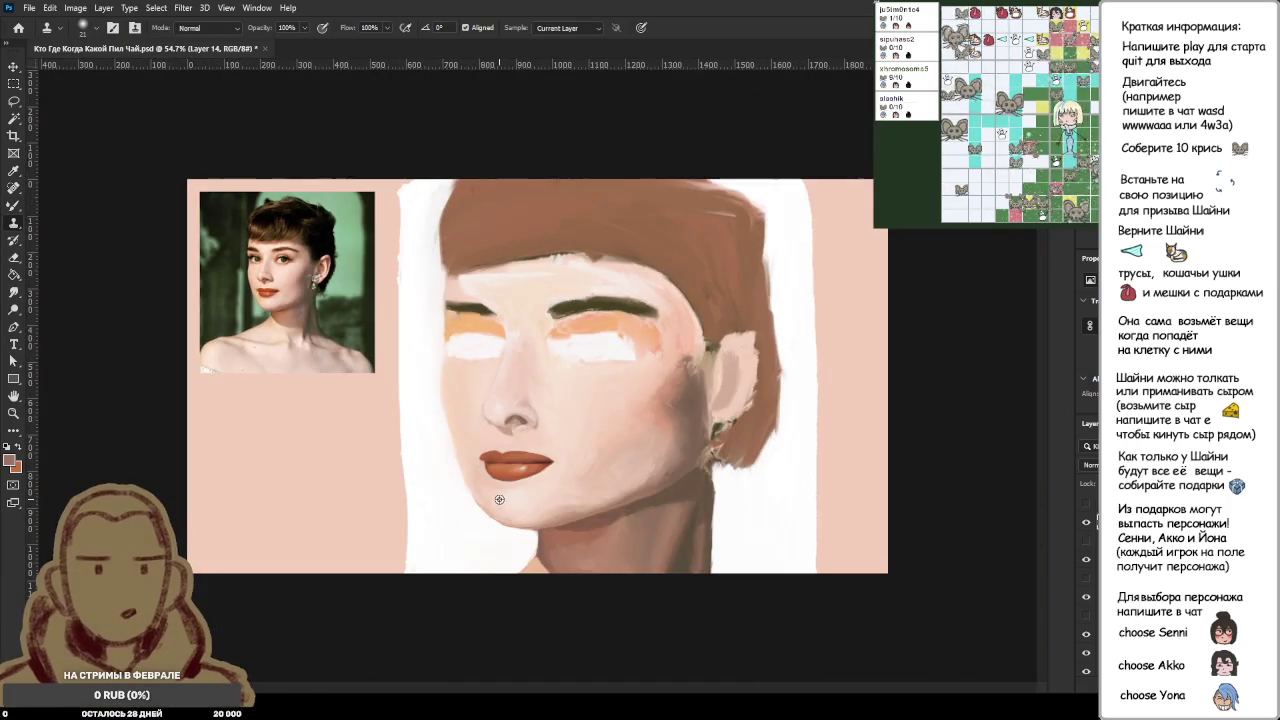
pyautogui.scroll(1, 505, 500)
pyautogui.scroll(1, 498, 494)
pyautogui.scroll(-2, 498, 494)
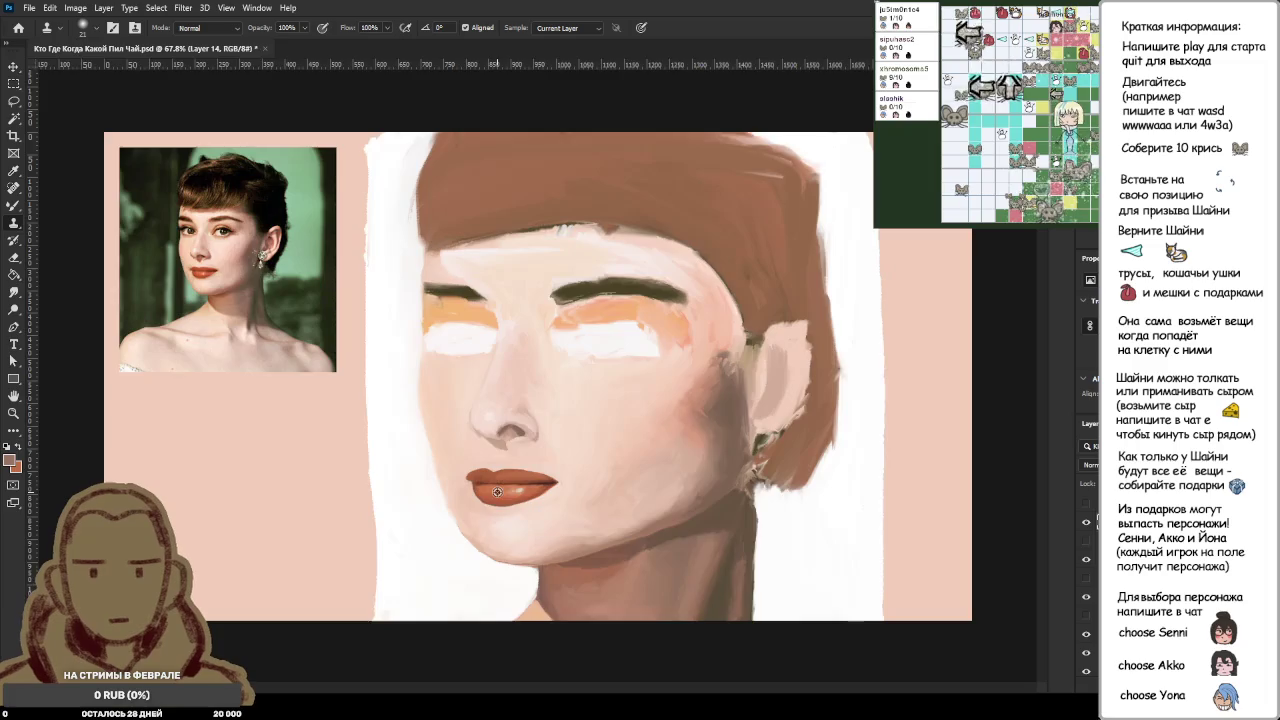
pyautogui.scroll(-1, 498, 494)
pyautogui.scroll(1, 524, 461)
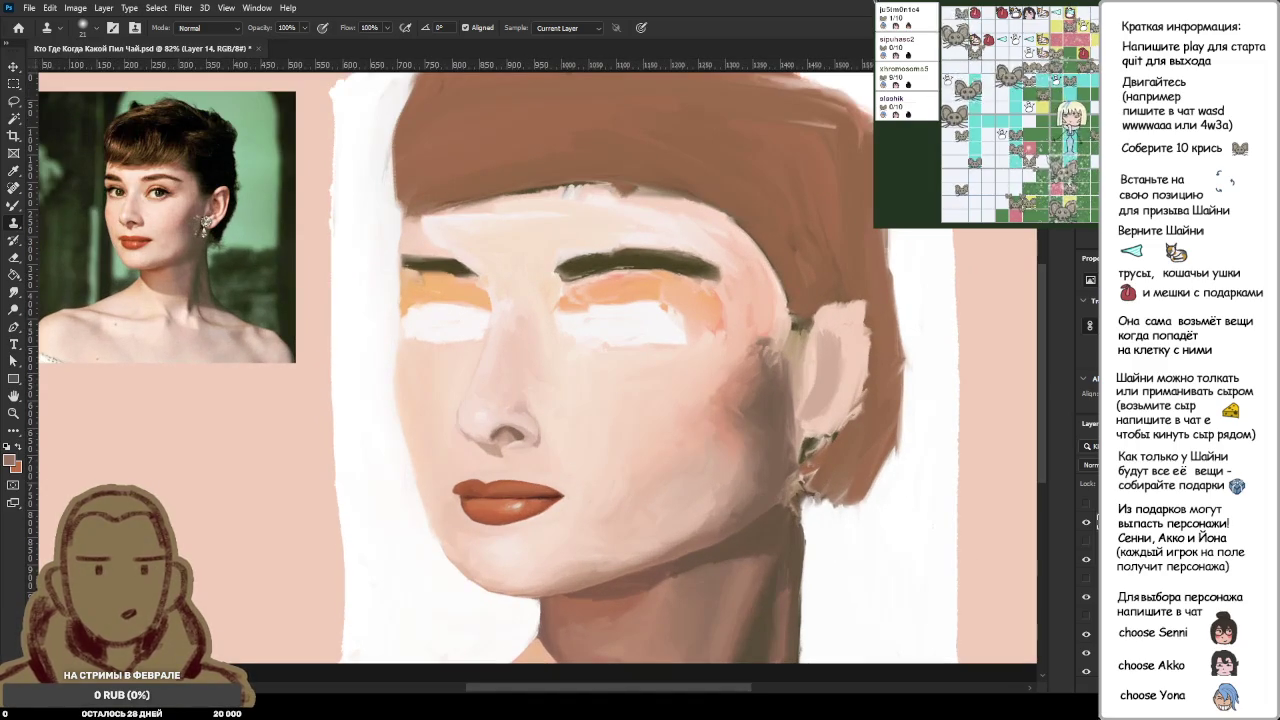
pyautogui.hotkey('ctrl', 'shift', 'alt', 'n')
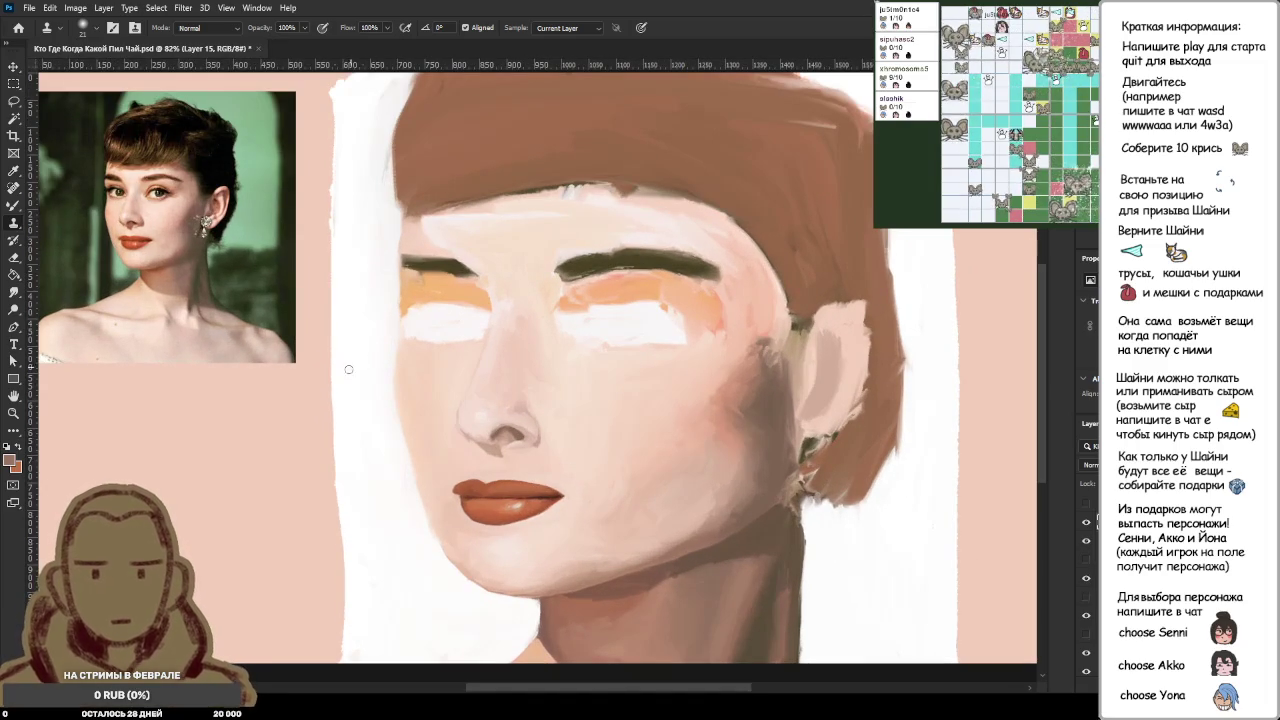
# Step: Make Layer 13 active and select the painted lips with the Magic Wand
pyautogui.click(14, 117)
pyautogui.click(500, 515)
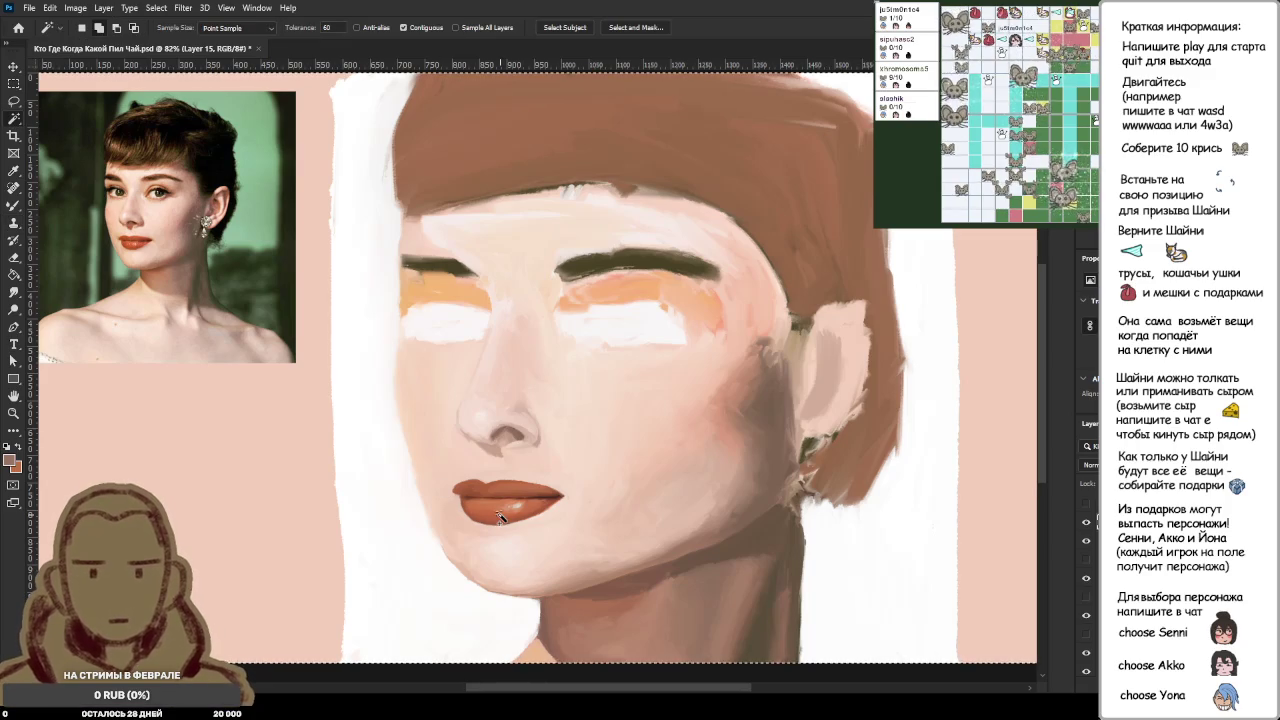
pyautogui.hotkey('alt', '[')
pyautogui.hotkey('alt', '[')
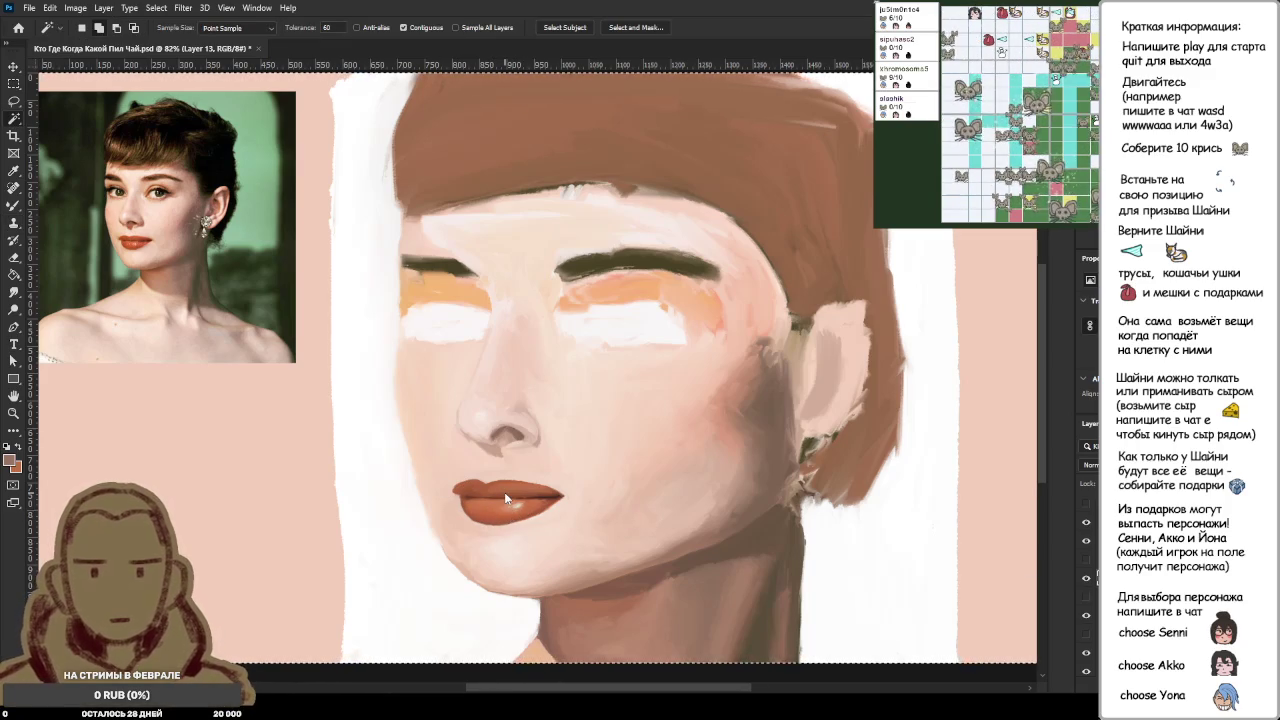
pyautogui.click(495, 512)
pyautogui.scroll(5, 495, 512)
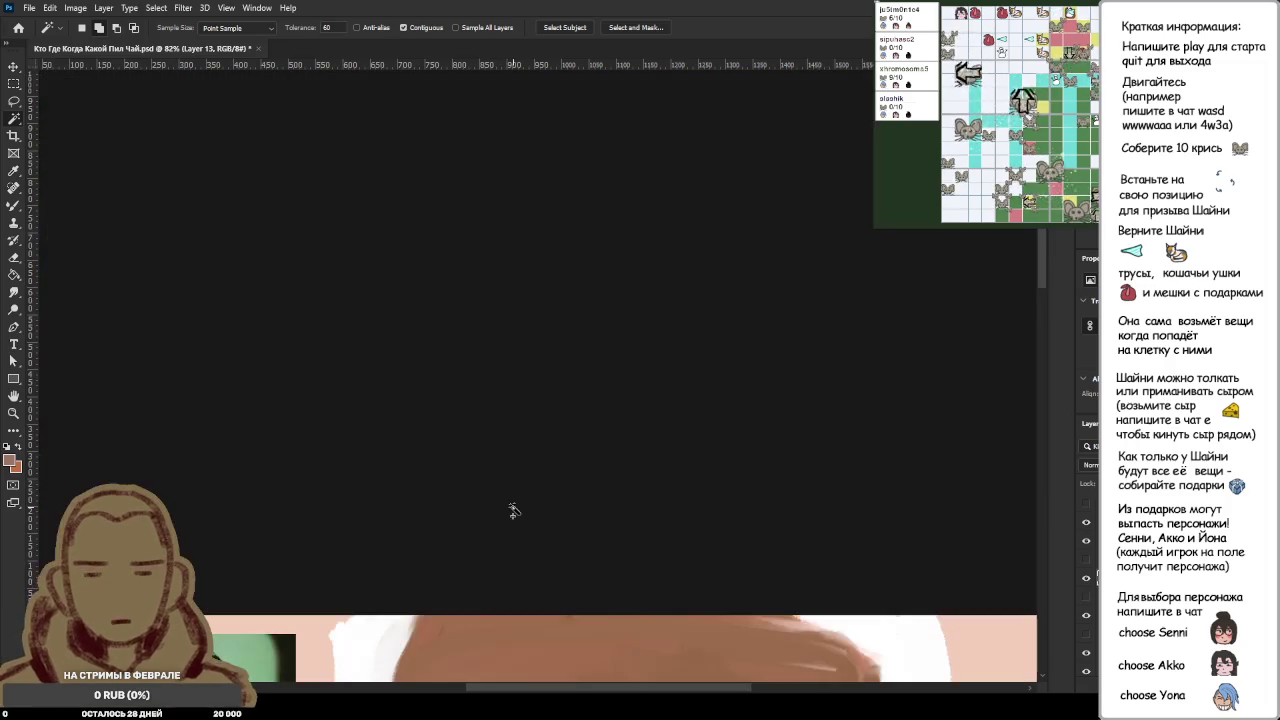
pyautogui.scroll(-10, 513, 510)
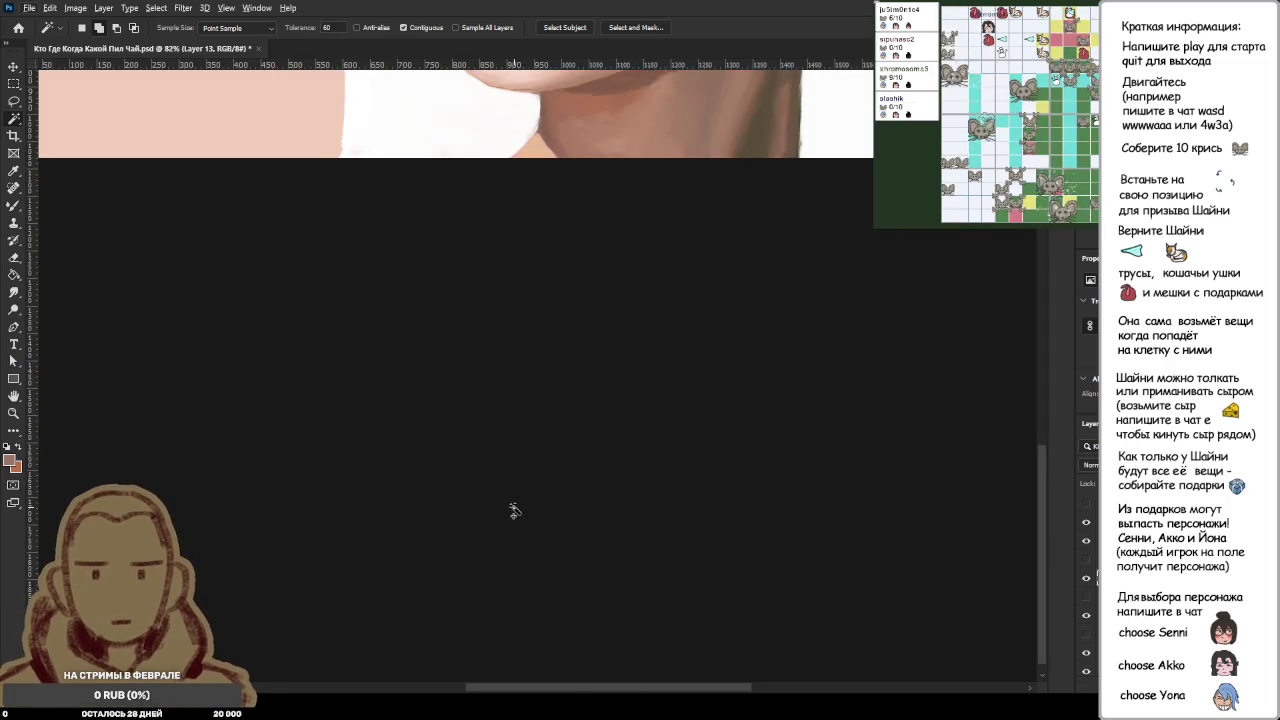
pyautogui.scroll(5, 513, 510)
pyautogui.scroll(5, 513, 510)
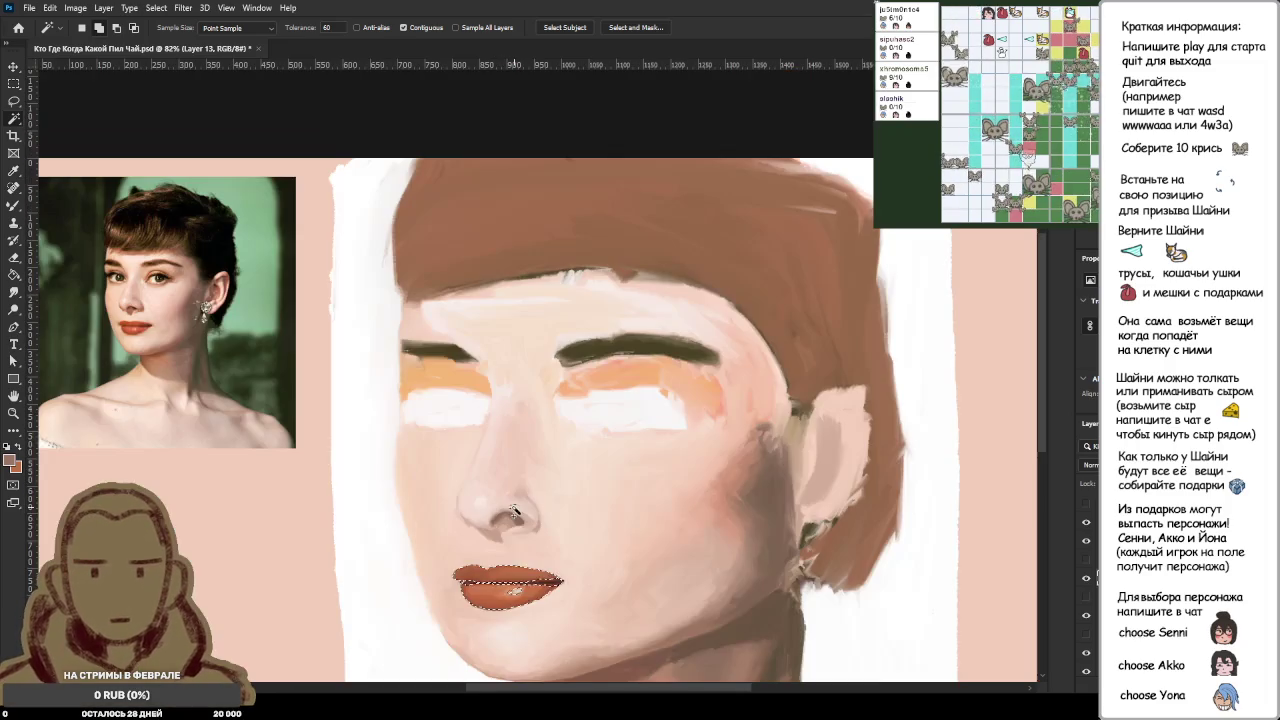
pyautogui.scroll(-3, 513, 510)
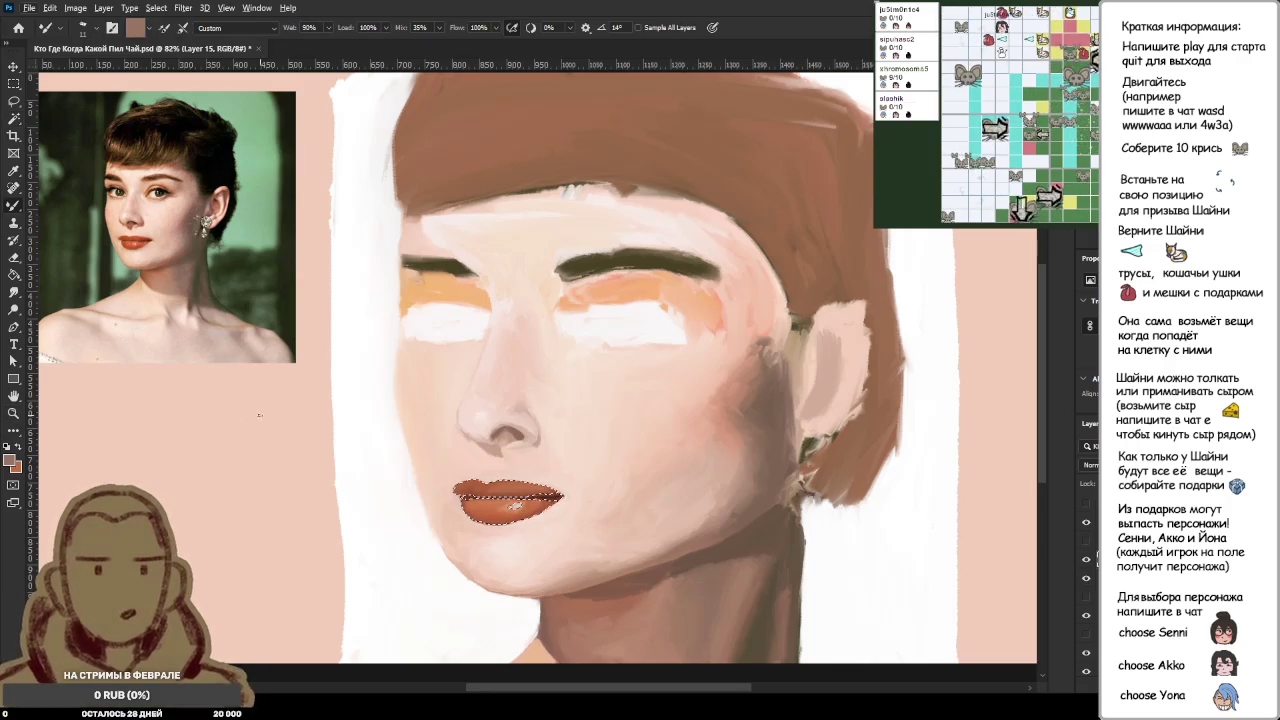
# Step: Sample a darker mauve with the Eyedropper and fill the lip selection with it
pyautogui.press('i')
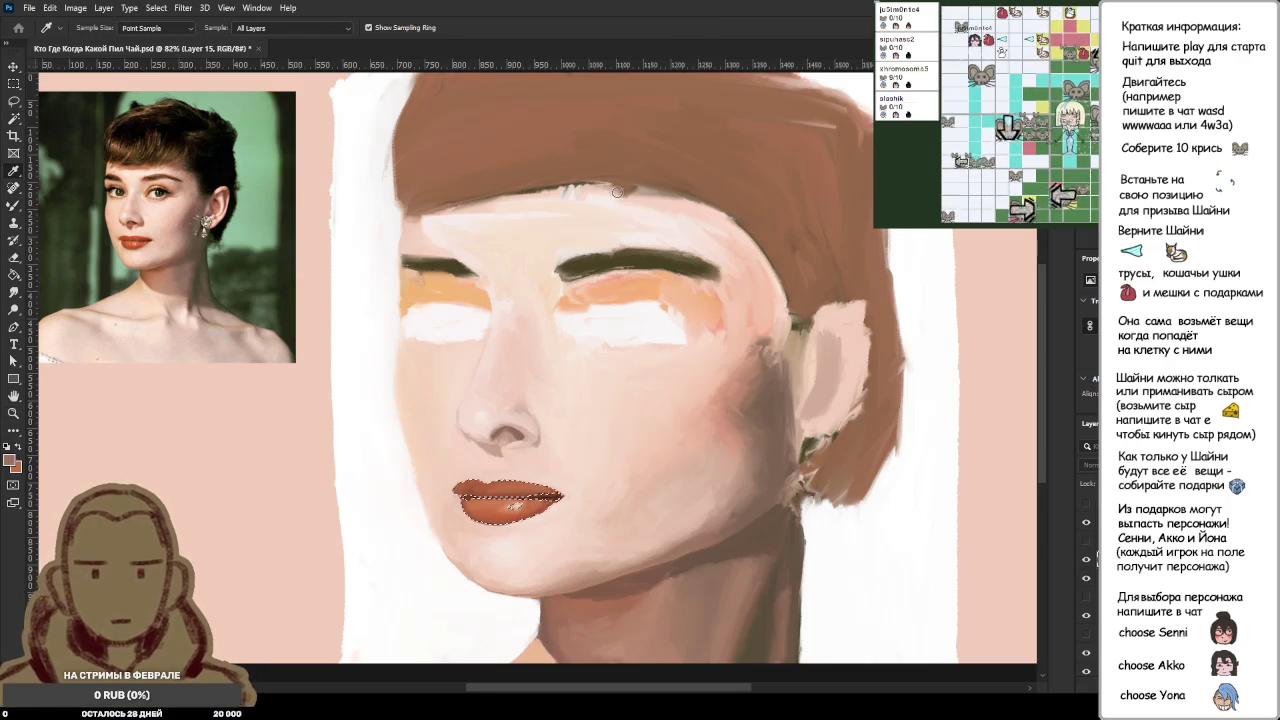
pyautogui.press('b')
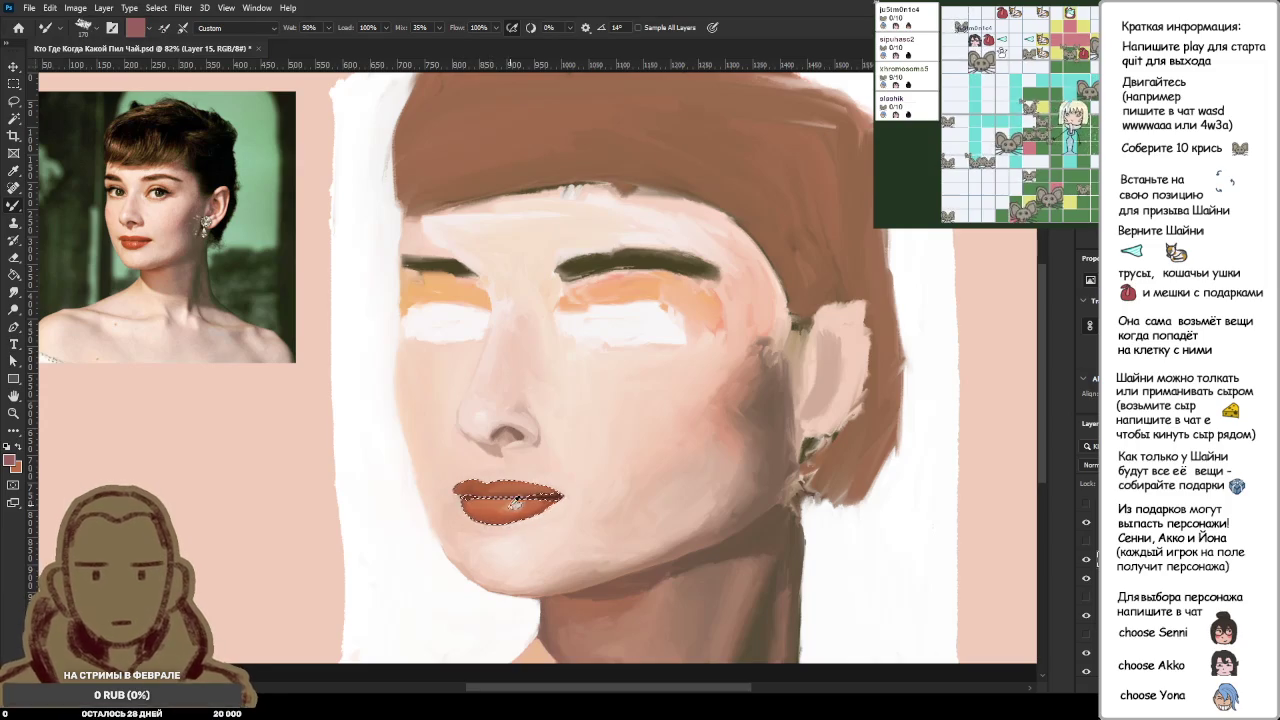
pyautogui.hotkey('alt', 'BackSpace')
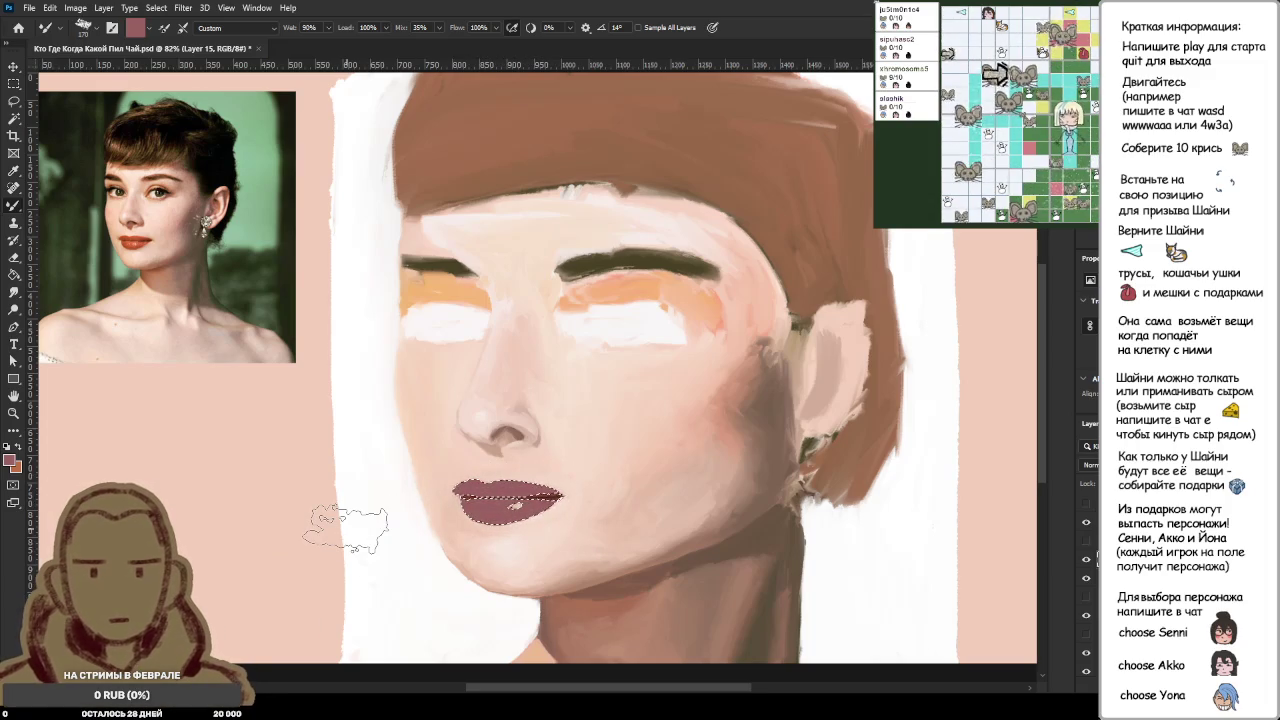
# Step: Swap the painting colour to red and fill the lip selection solid red
pyautogui.keyDown('alt'); pyautogui.click(1086, 560); pyautogui.keyUp('alt')
pyautogui.keyDown('alt'); pyautogui.click(1086, 560); pyautogui.keyUp('alt')
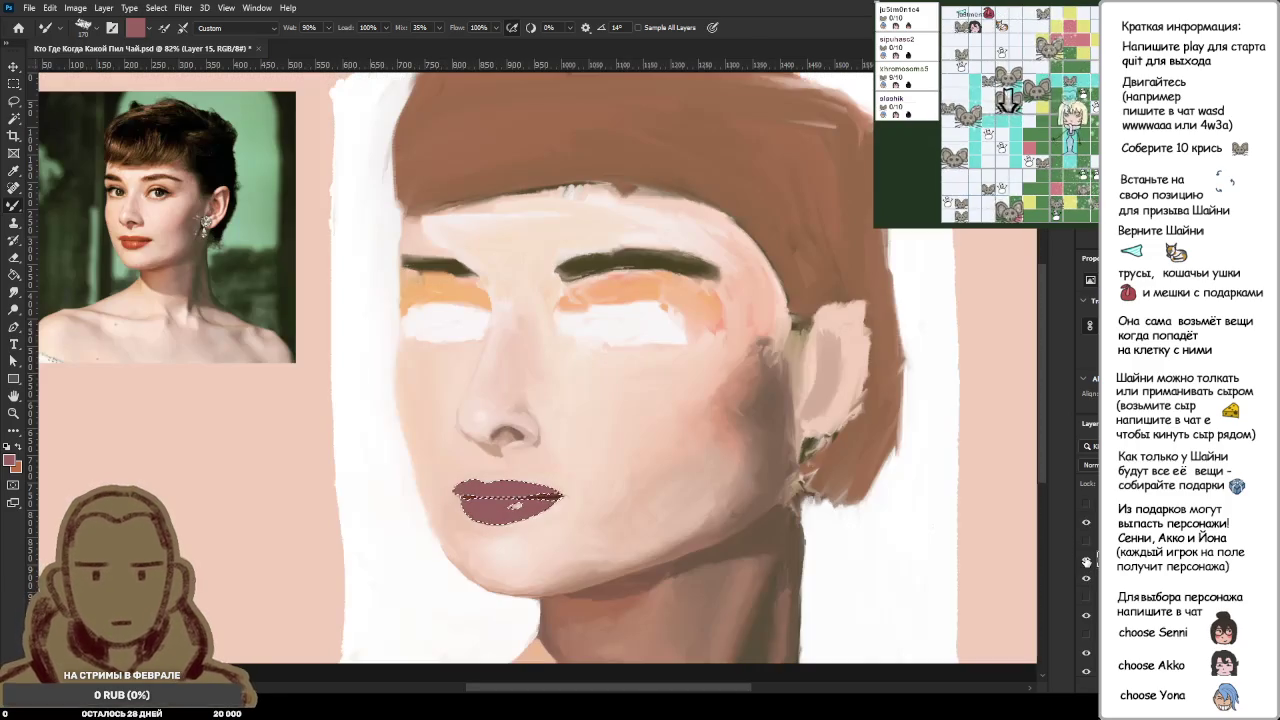
pyautogui.press('x')
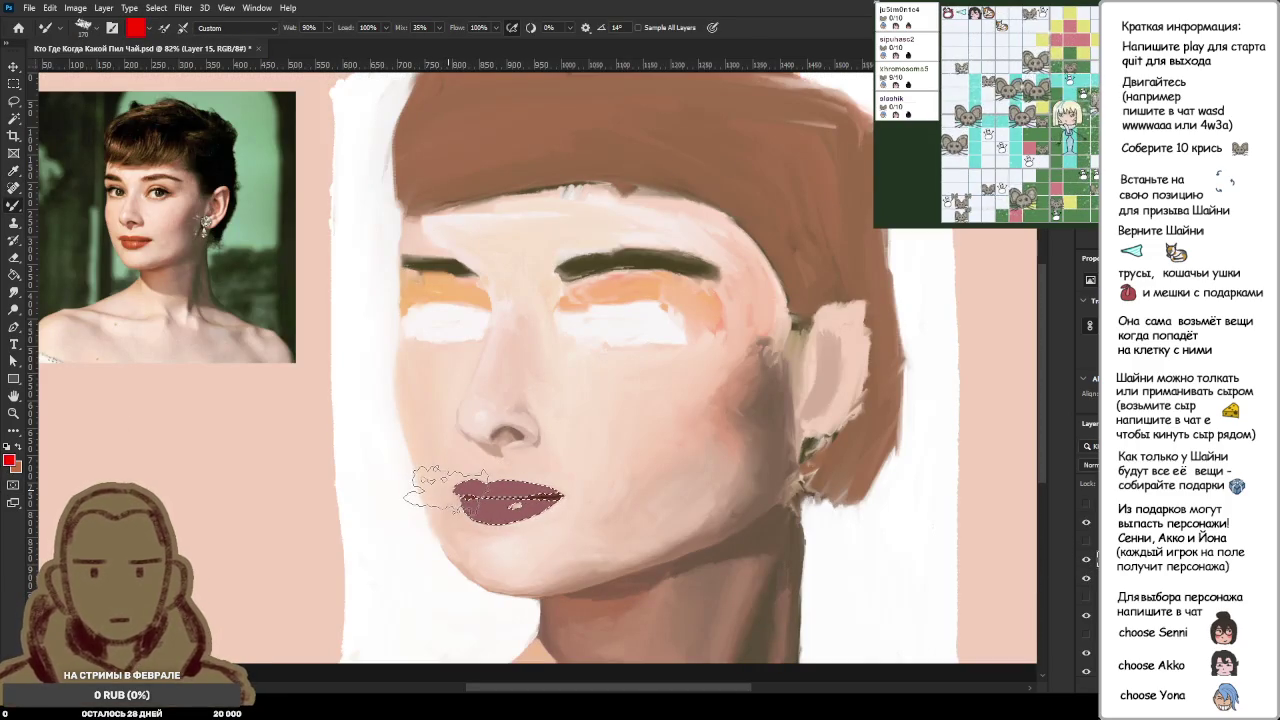
pyautogui.hotkey('alt', 'BackSpace')
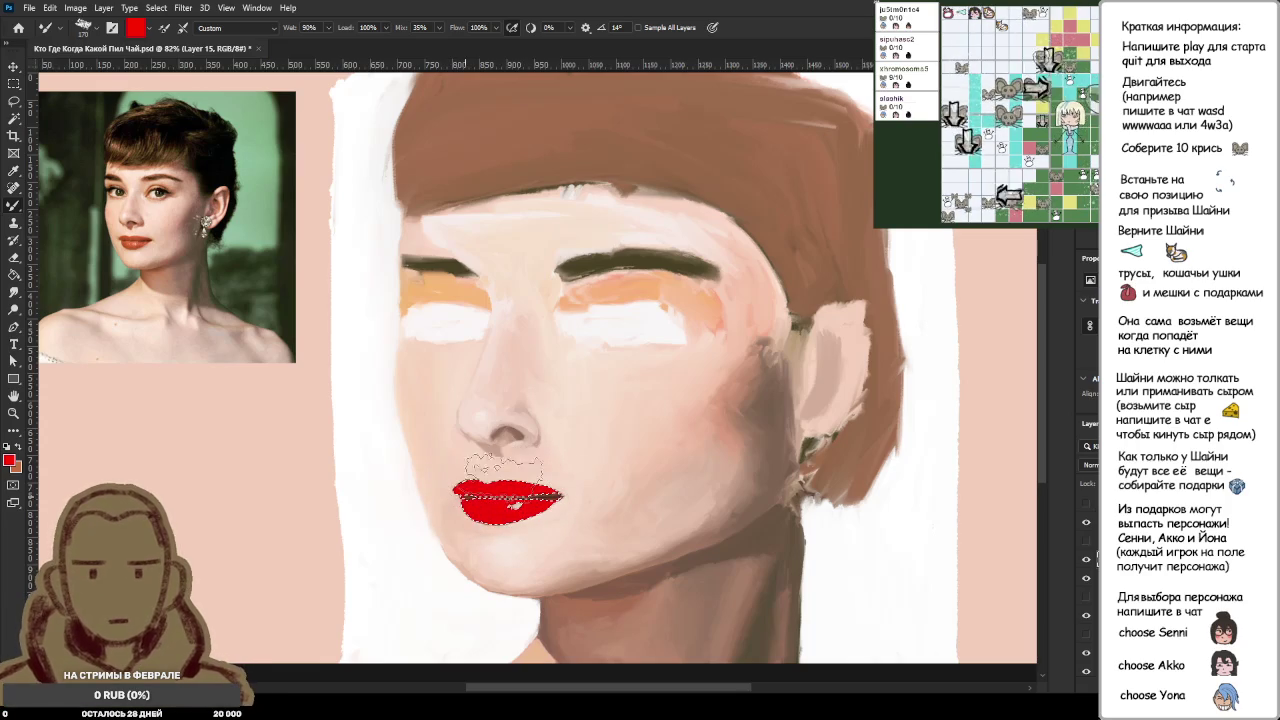
pyautogui.scroll(3, 514, 509)
pyautogui.scroll(1, 514, 500)
pyautogui.scroll(-4, 600, 500)
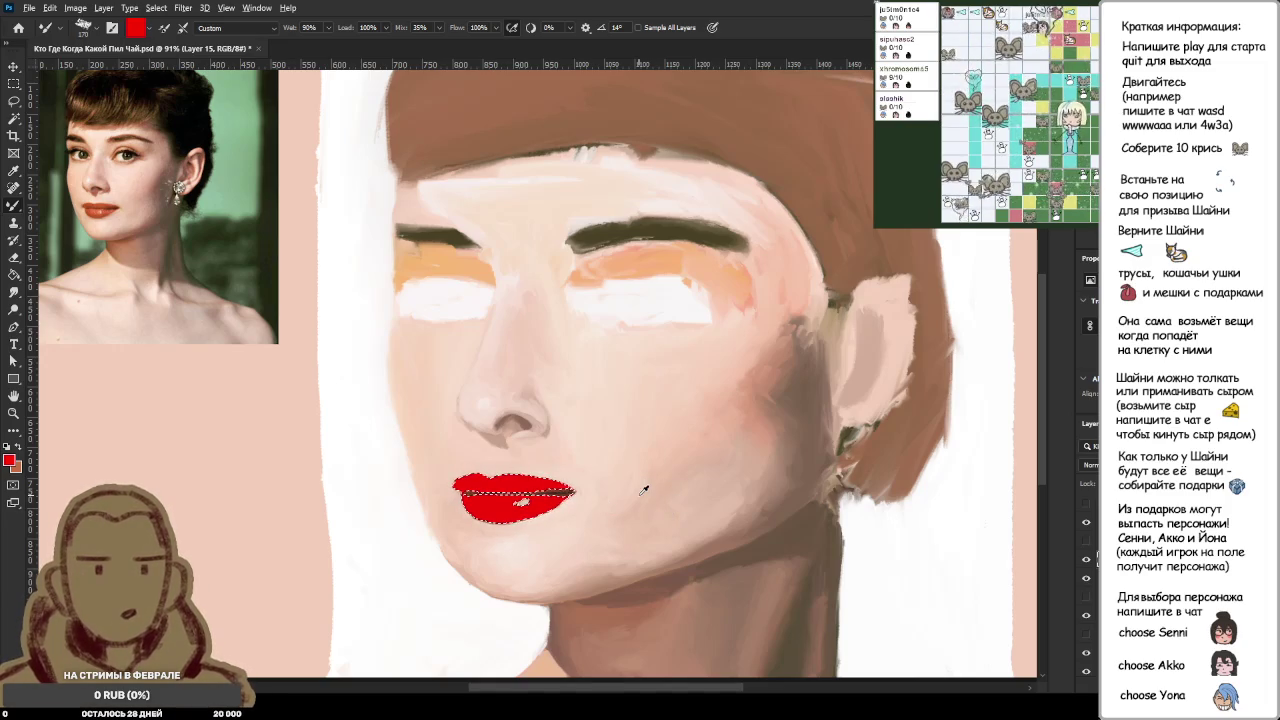
pyautogui.scroll(-2, 637, 493)
pyautogui.scroll(2, 643, 489)
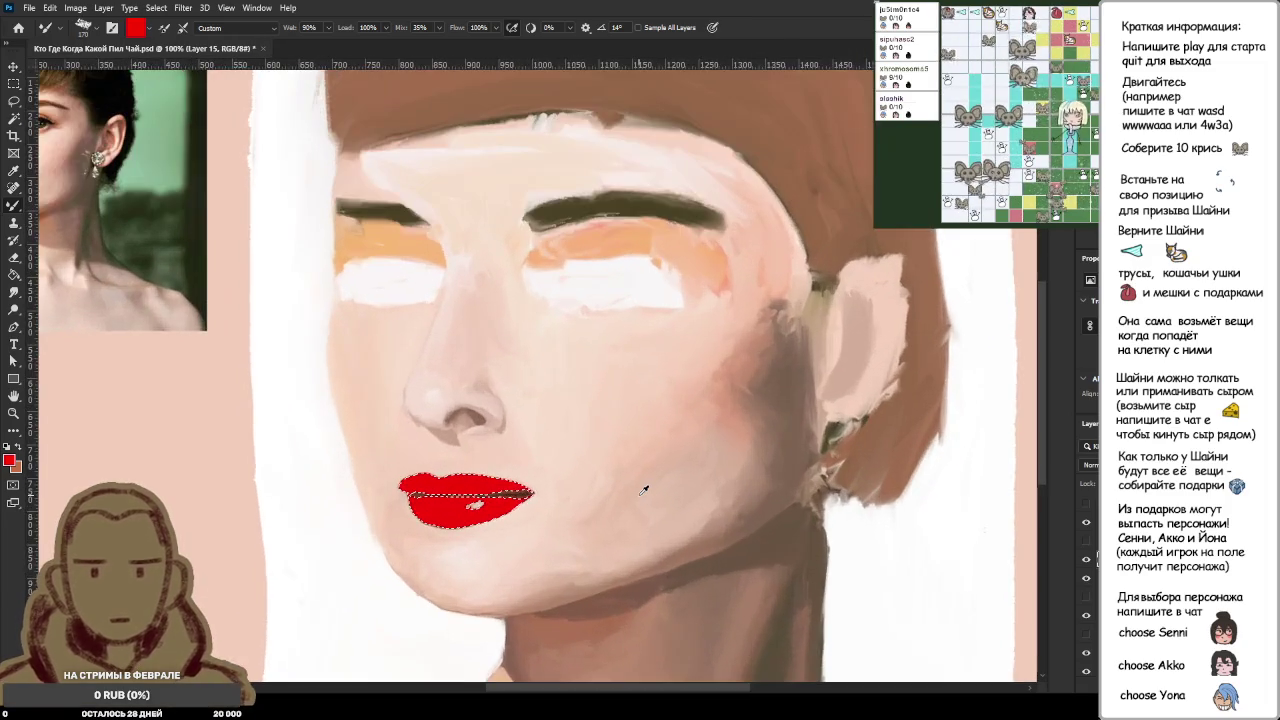
pyautogui.scroll(-1, 643, 489)
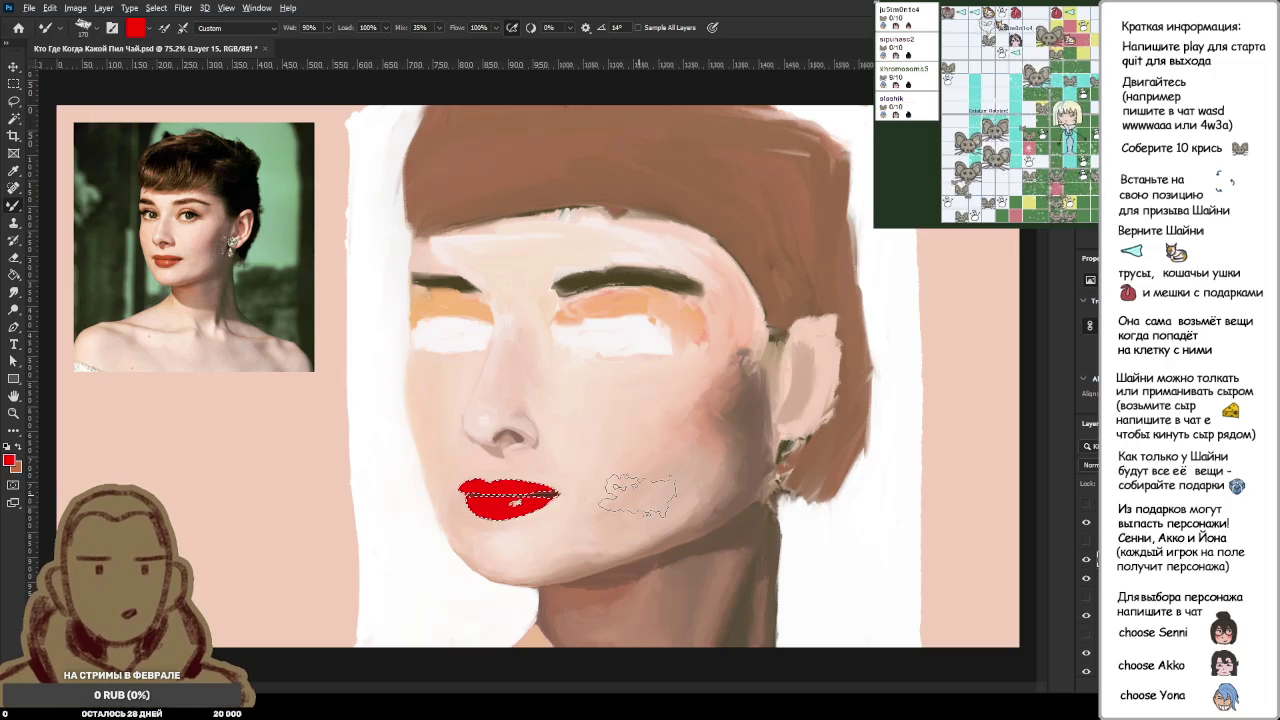
# Step: Zoom in on the red lips to work on their shine highlights
pyautogui.scroll(-1, 643, 489)
pyautogui.scroll(1, 643, 489)
pyautogui.scroll(1, 643, 489)
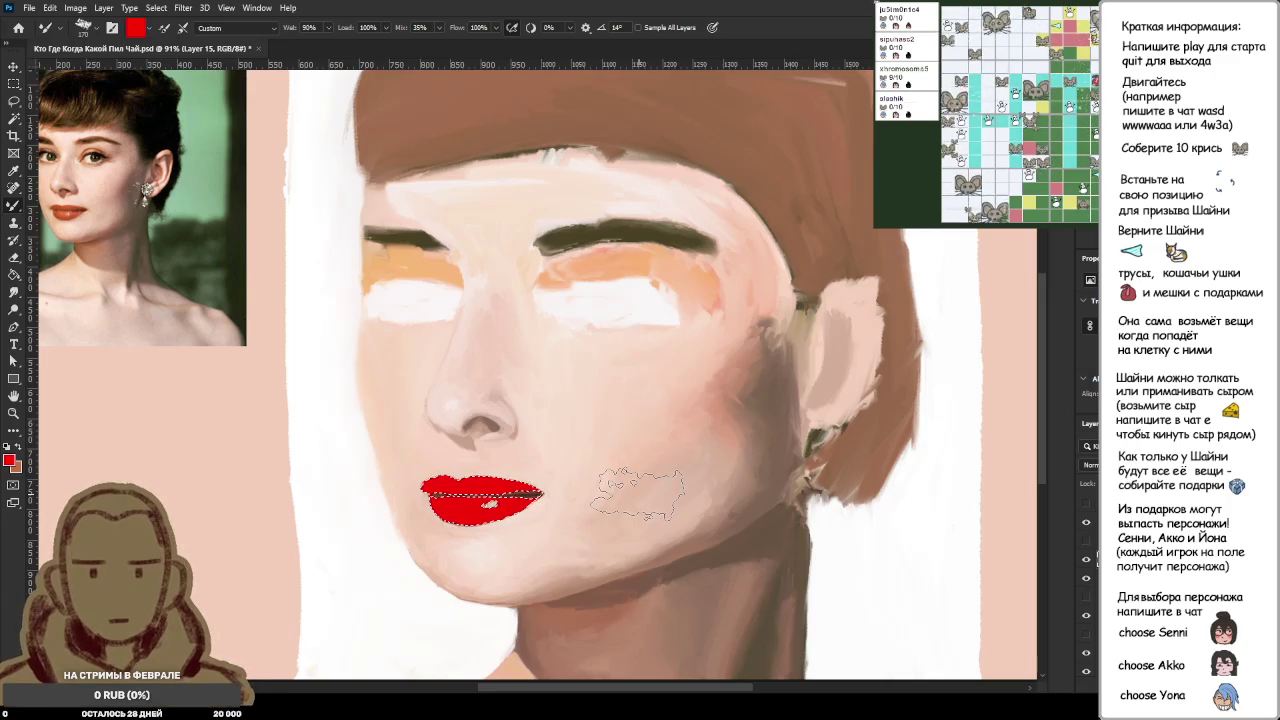
# Step: Set the red lip layer's blend mode to Soft Light and clear the selection
pyautogui.press('Down')
pyautogui.press('Up')
pyautogui.hotkey('ctrl', 'd')
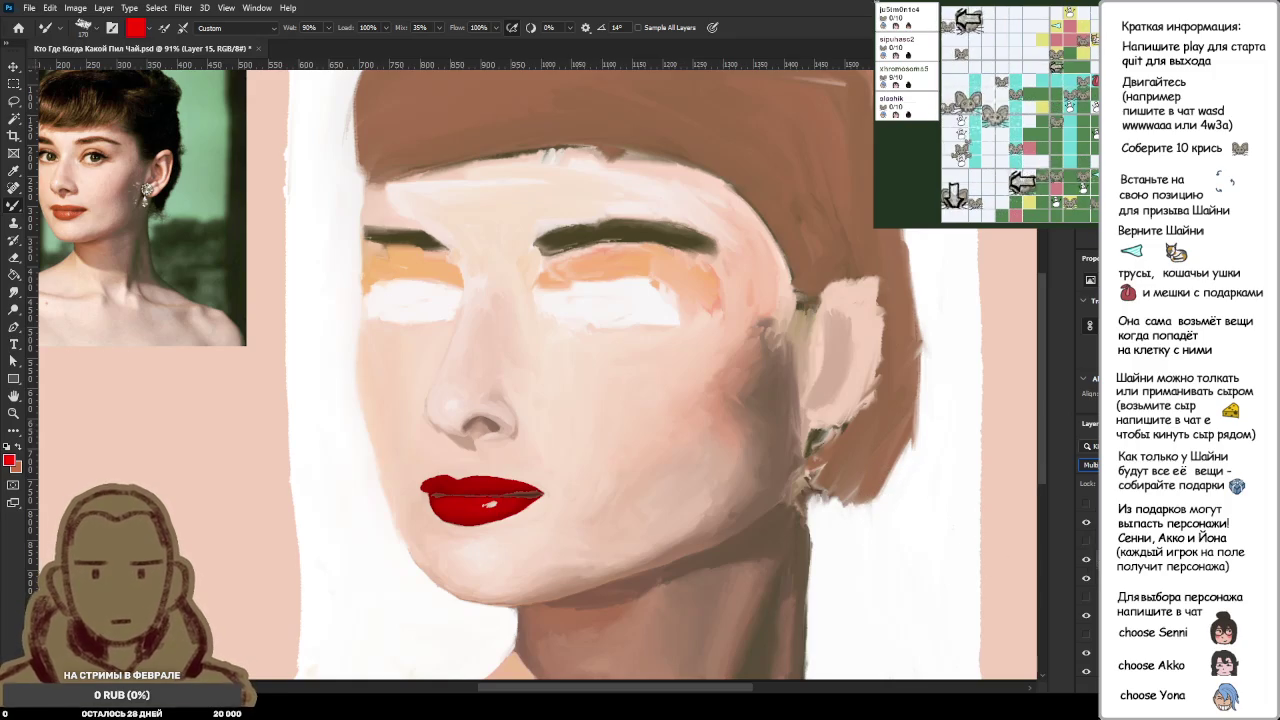
pyautogui.hotkey('alt', 'shift', 'c')
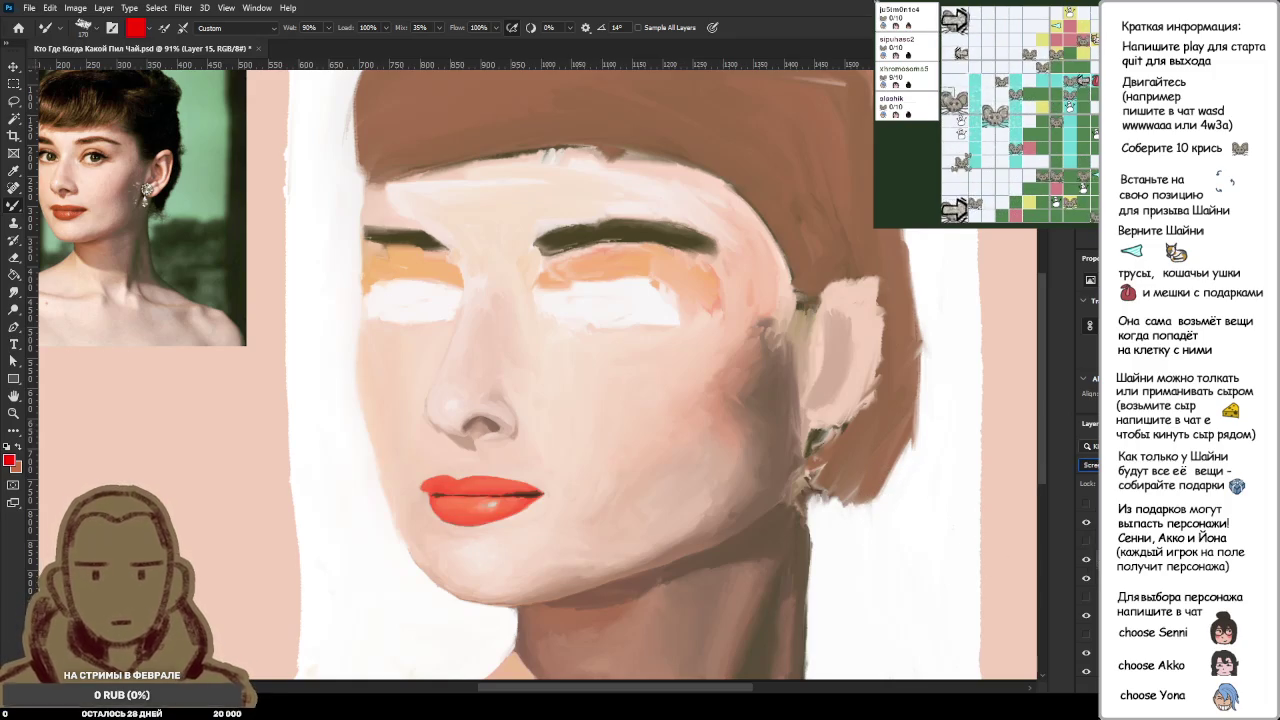
pyautogui.hotkey('alt', 'shift', 'o')
pyautogui.hotkey('alt', 'shift', 'f')
pyautogui.hotkey('shift', '+')
pyautogui.hotkey('shift', '-')
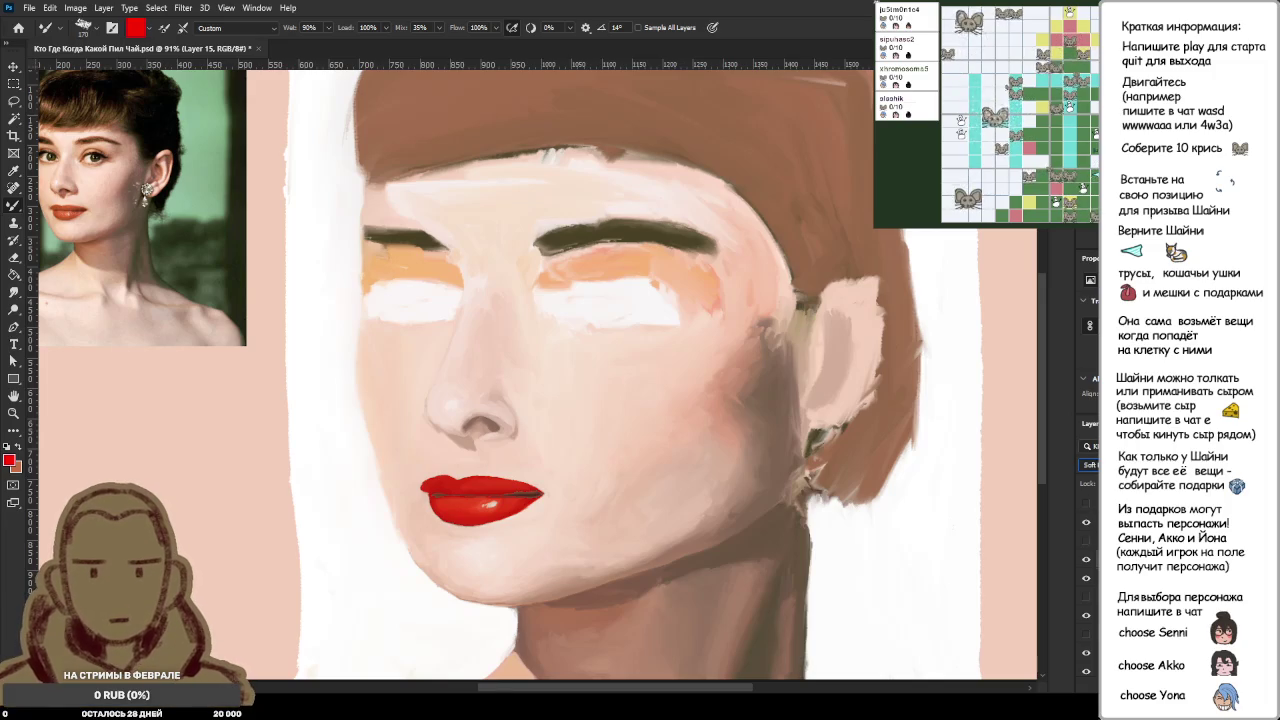
pyautogui.hotkey('shift', '+')
pyautogui.hotkey('shift', '+')
pyautogui.hotkey('shift', '+')
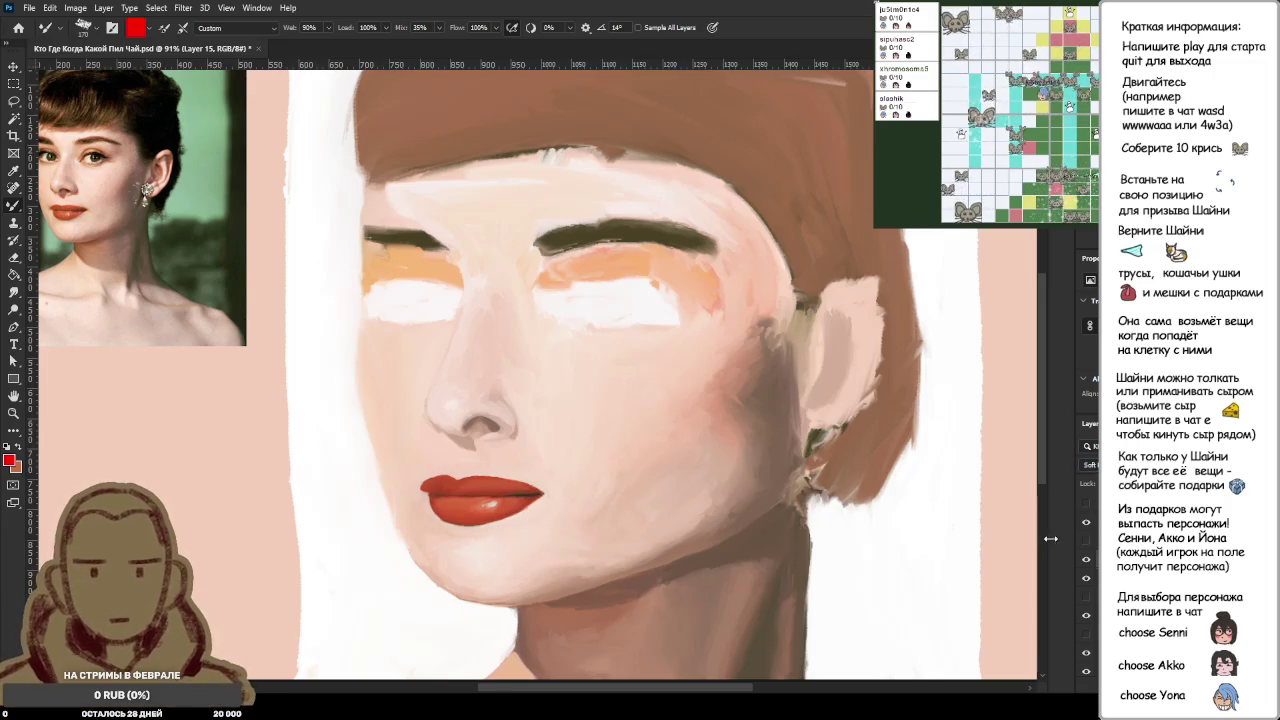
pyautogui.moveTo(140, 428); pyautogui.dragTo(150, 426)
pyautogui.hotkey('ctrl', 'd')
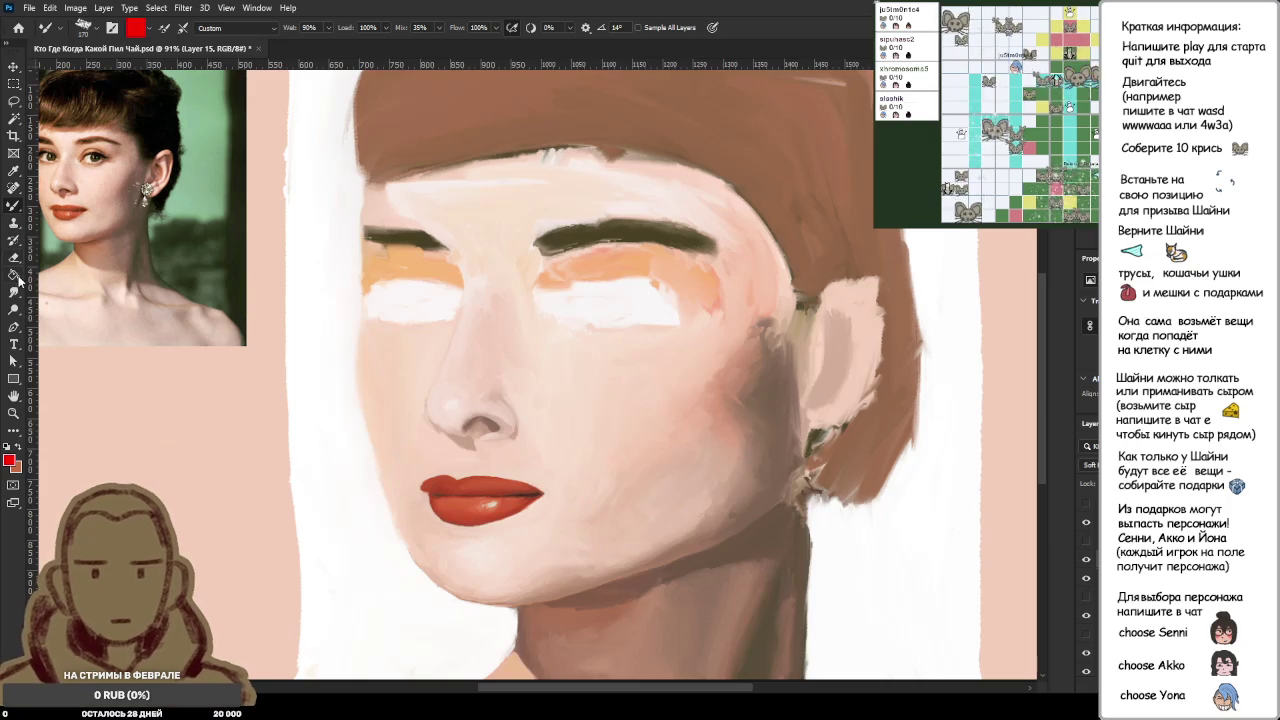
# Step: Smudge the lower-lip shading smooth with the Smudge tool at 90% strength
pyautogui.click(14, 292)
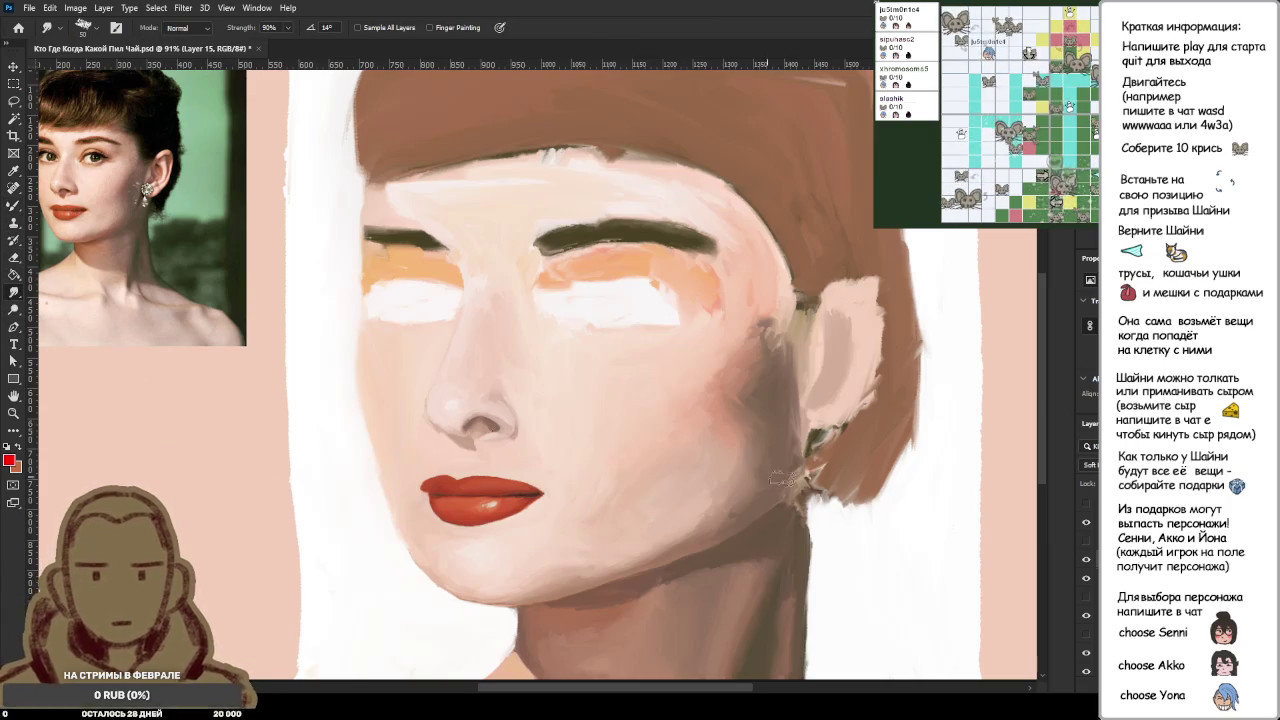
pyautogui.moveTo(502, 497); pyautogui.dragTo(535, 517)
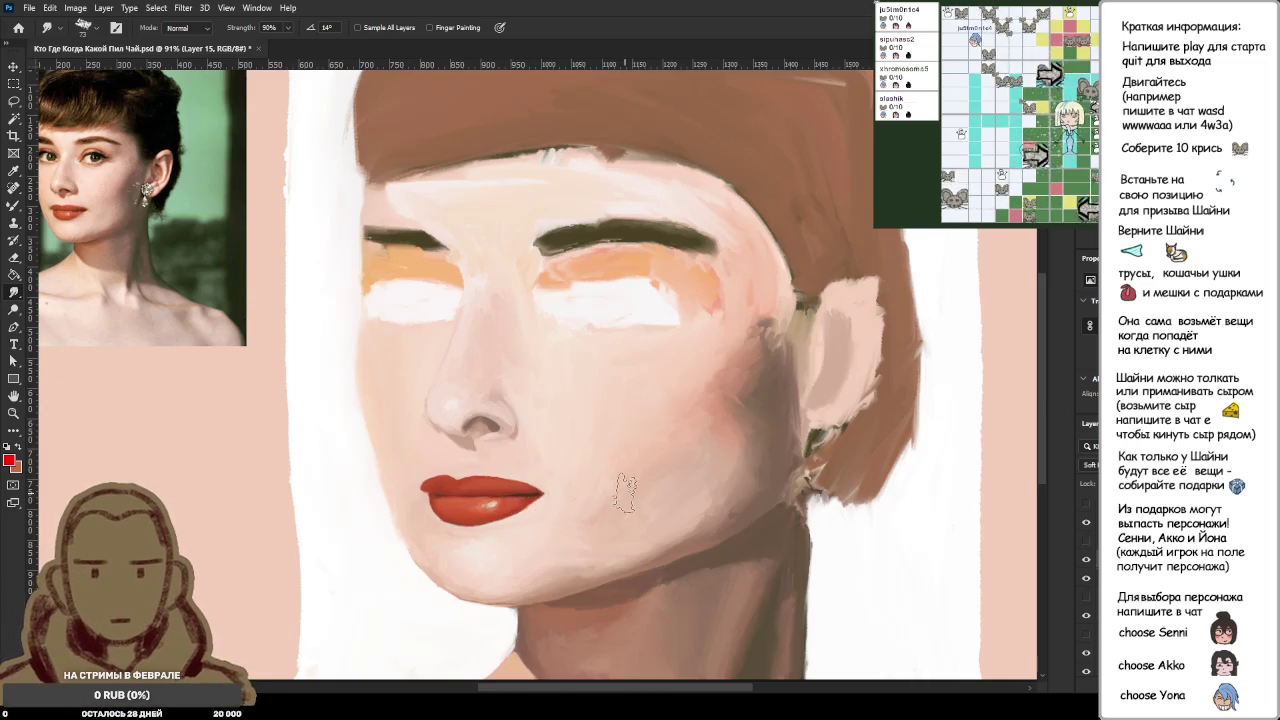
pyautogui.scroll(-3, 620, 494)
pyautogui.scroll(-2, 624, 494)
pyautogui.scroll(1, 538, 378)
pyautogui.scroll(2, 538, 378)
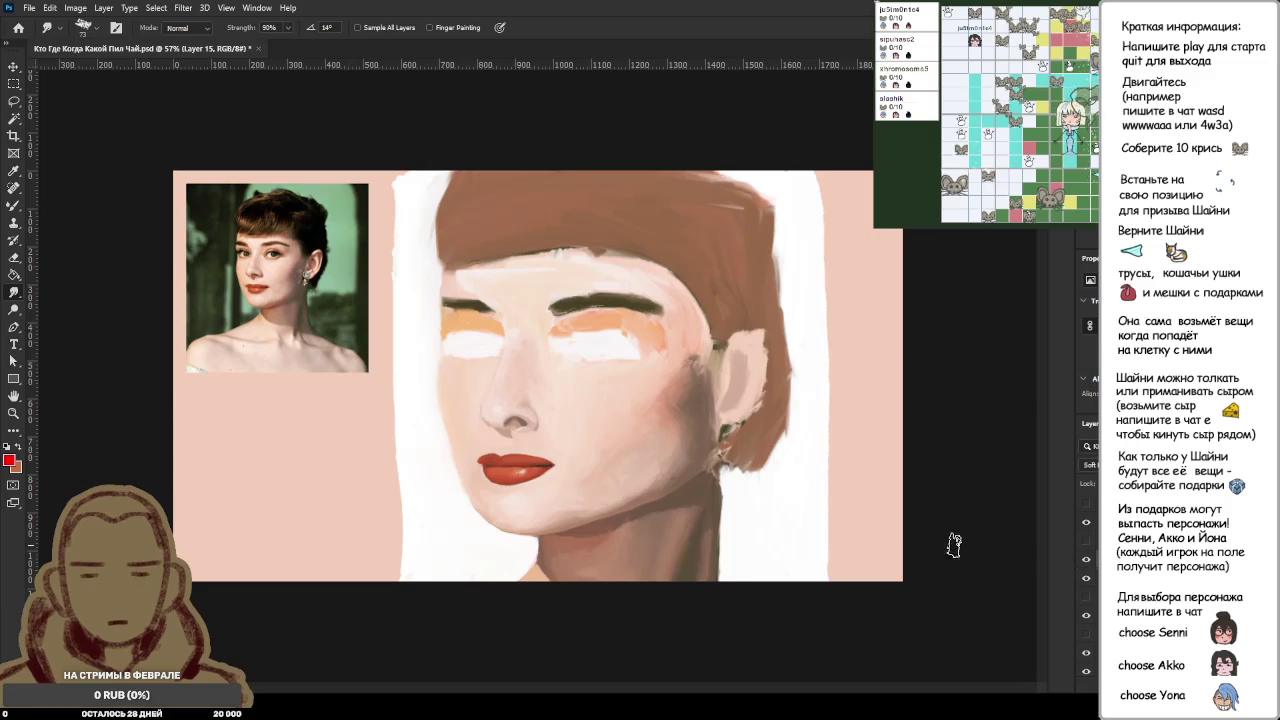
# Step: Zoom out to review the smoothed lips and face across the whole painting
pyautogui.hotkey('ctrl', '-')
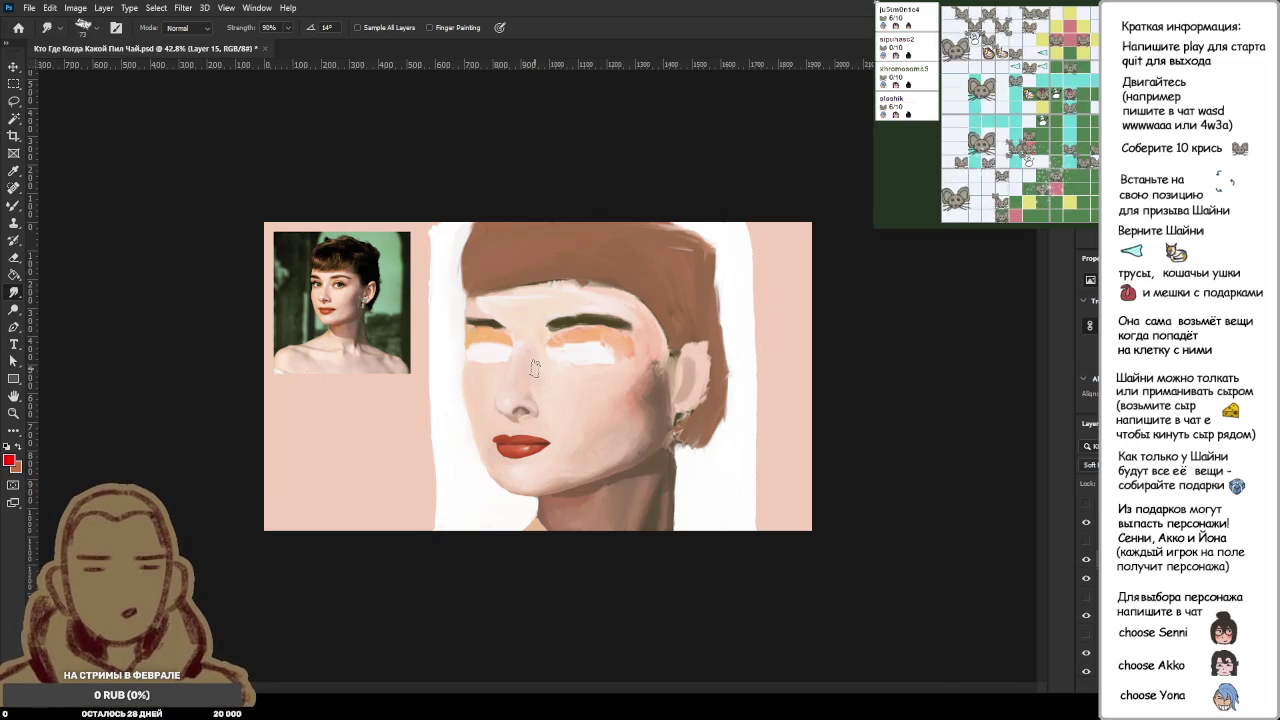
pyautogui.hotkey('ctrl', '-')
pyautogui.hotkey('ctrl', '+')
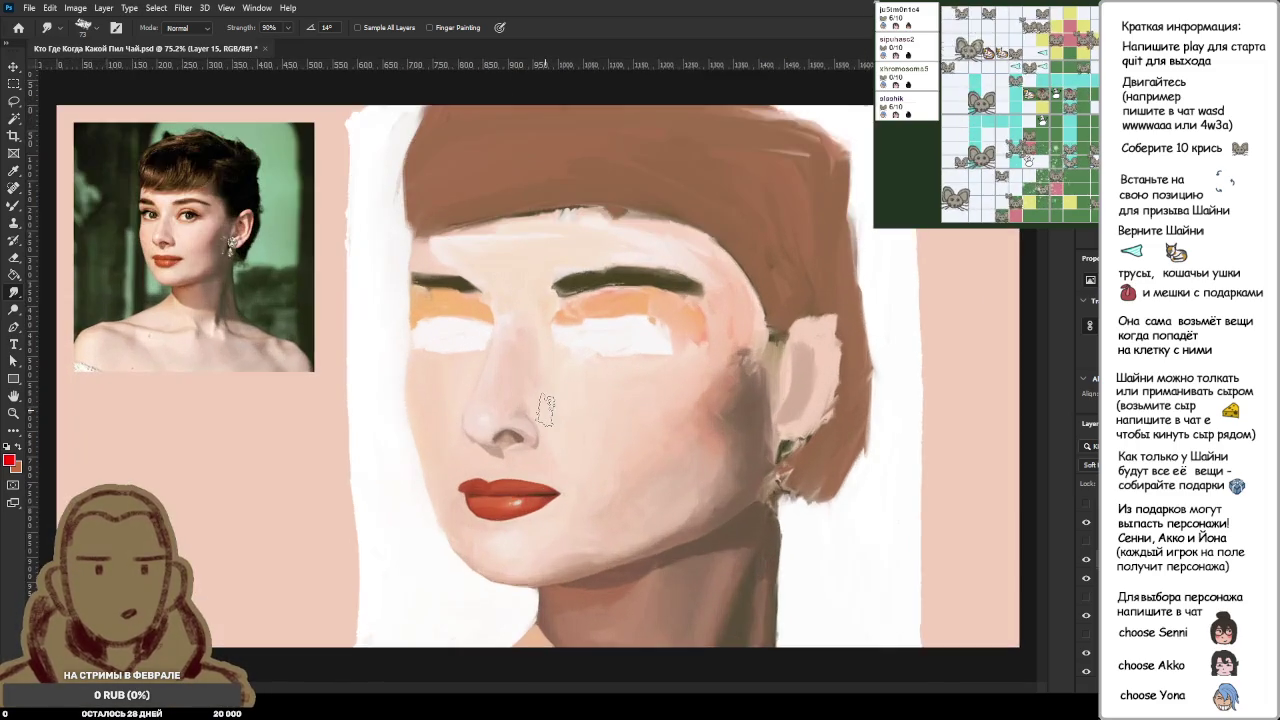
pyautogui.hotkey('ctrl', '-')
pyautogui.scroll(2, 545, 410)
pyautogui.scroll(2, 548, 405)
pyautogui.scroll(2, 550, 404)
pyautogui.scroll(-1, 555, 402)
pyautogui.scroll(-1, 554, 402)
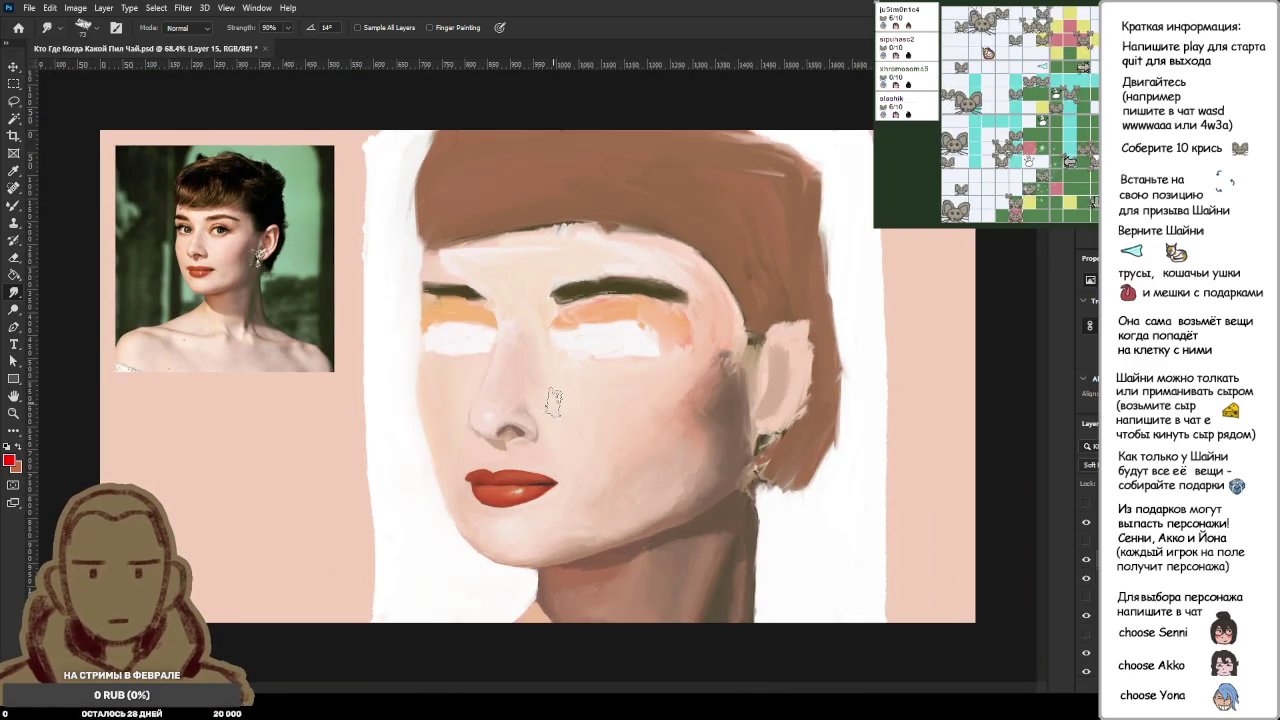
pyautogui.scroll(1, 554, 402)
pyautogui.scroll(-1, 554, 402)
pyautogui.scroll(2, 554, 402)
pyautogui.scroll(-1, 554, 402)
pyautogui.scroll(-1, 554, 402)
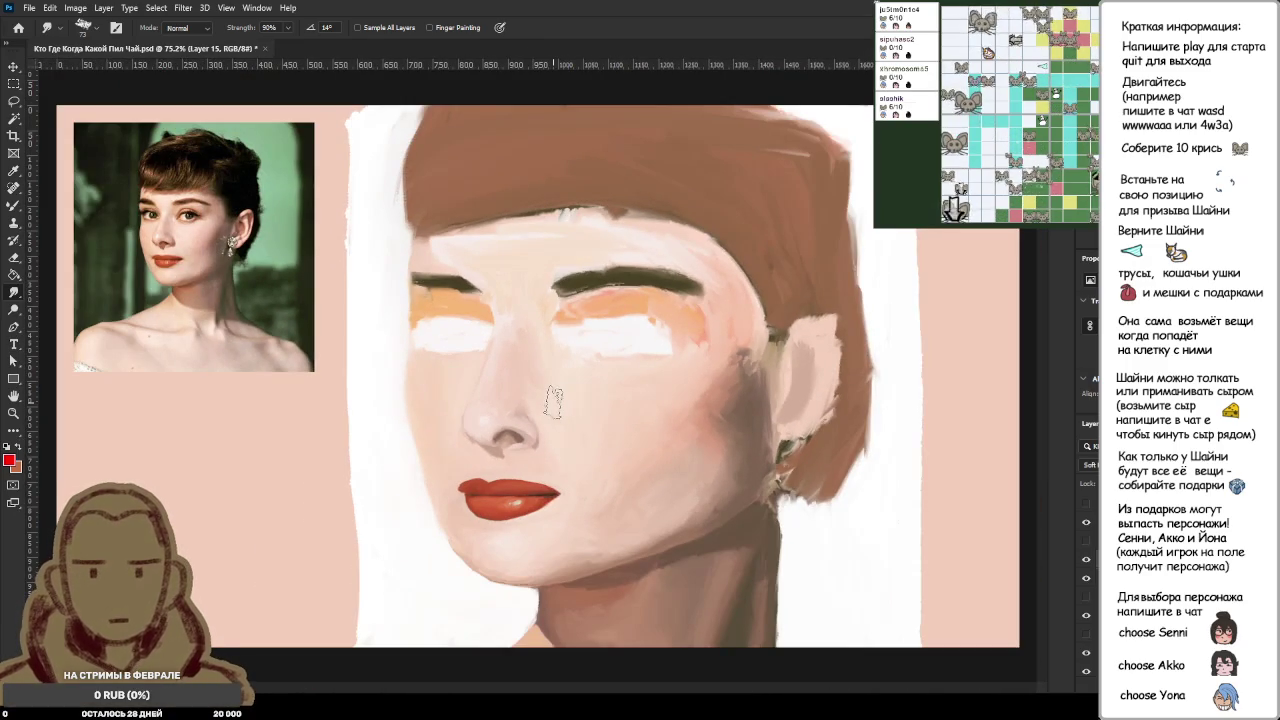
pyautogui.scroll(-1, 535, 410)
pyautogui.scroll(-1, 535, 410)
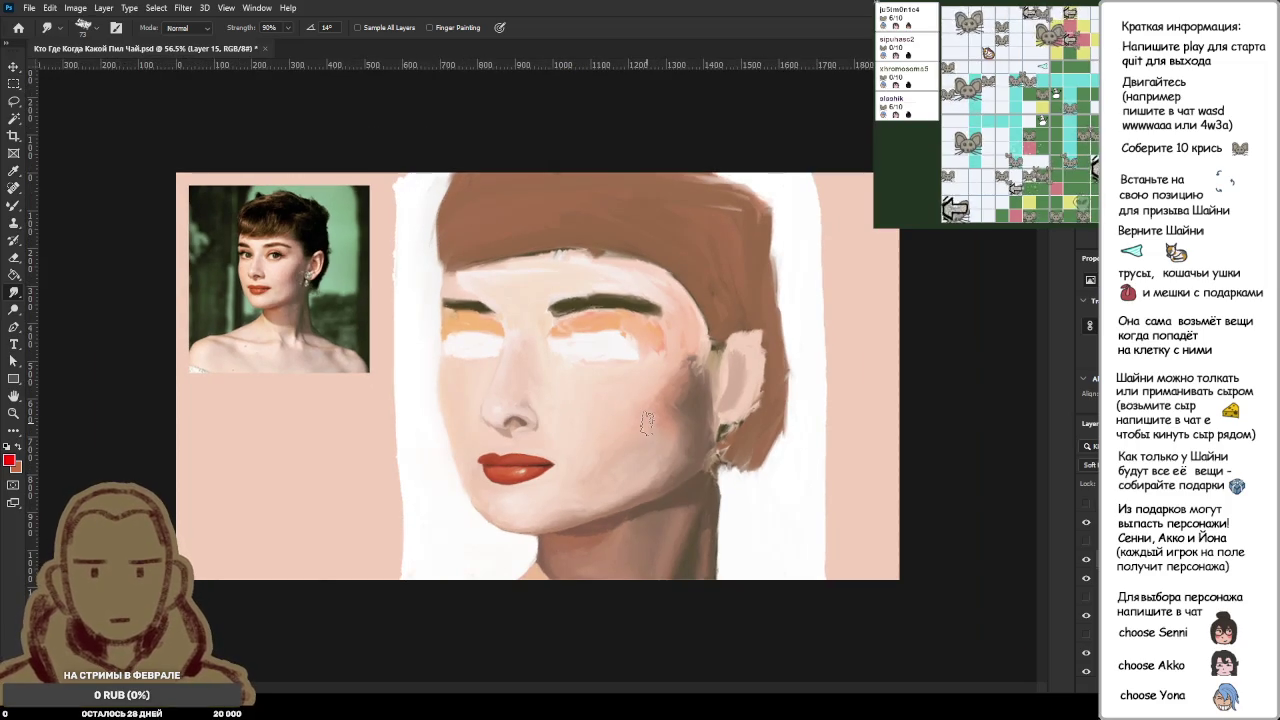
pyautogui.scroll(-1, 640, 422)
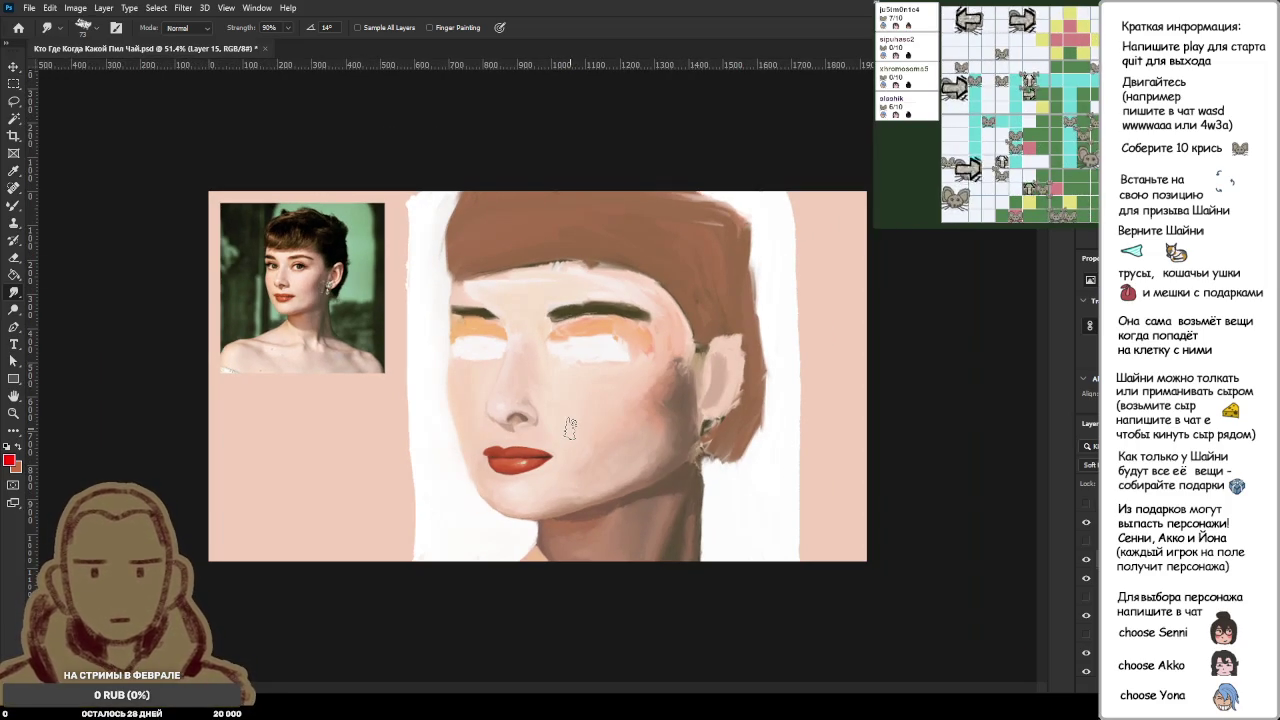
pyautogui.scroll(-2, 565, 428)
pyautogui.scroll(-4, 555, 428)
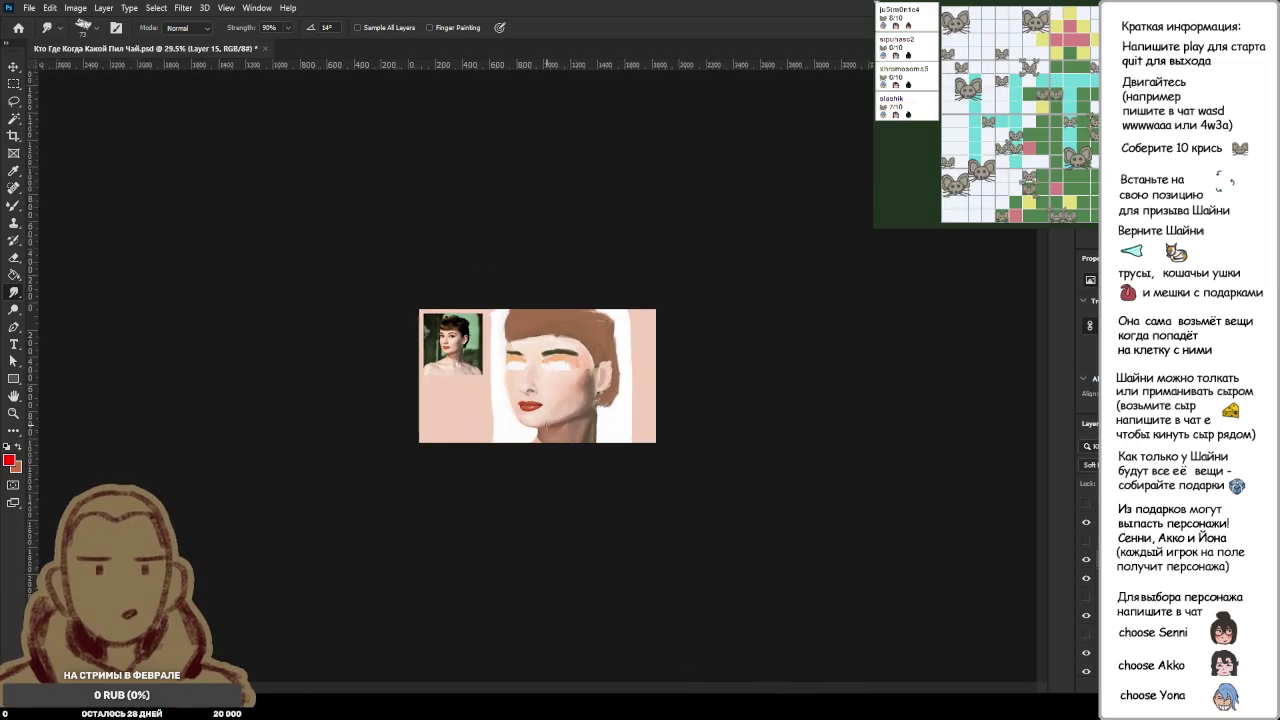
pyautogui.scroll(-1, 547, 427)
pyautogui.scroll(3, 547, 427)
pyautogui.scroll(3, 547, 427)
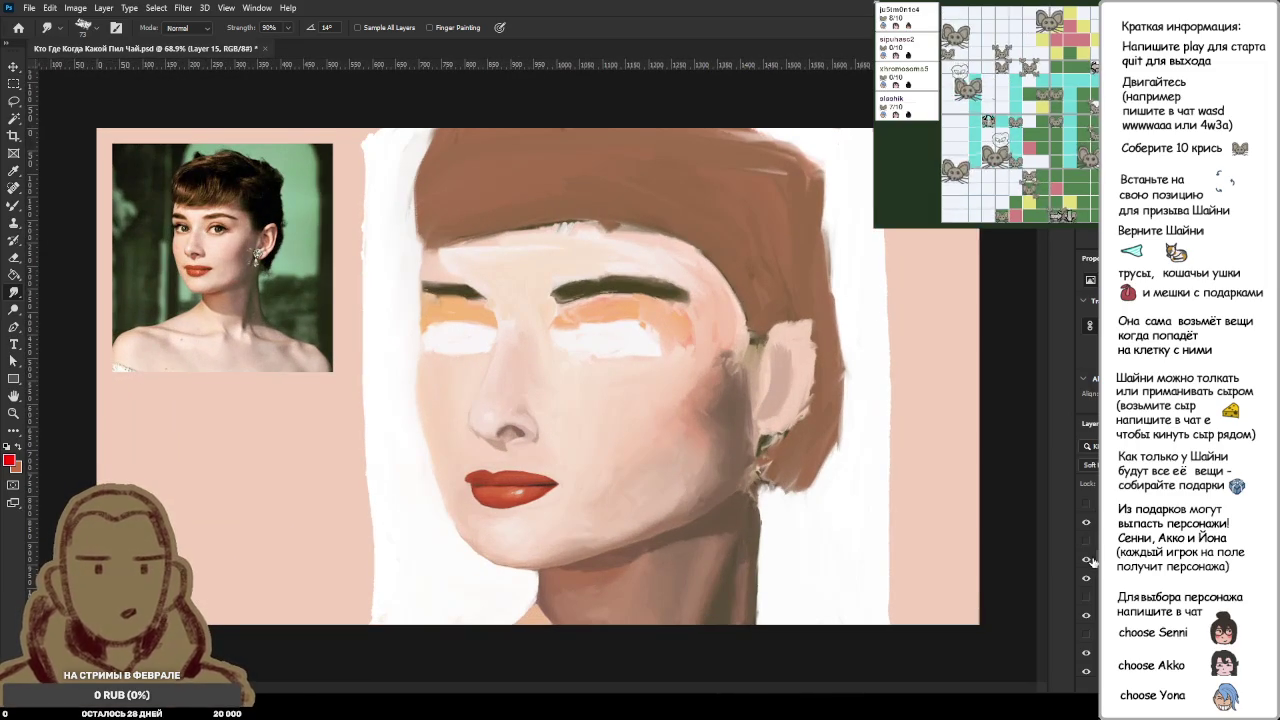
pyautogui.scroll(-4, 737, 514)
pyautogui.scroll(-2, 730, 508)
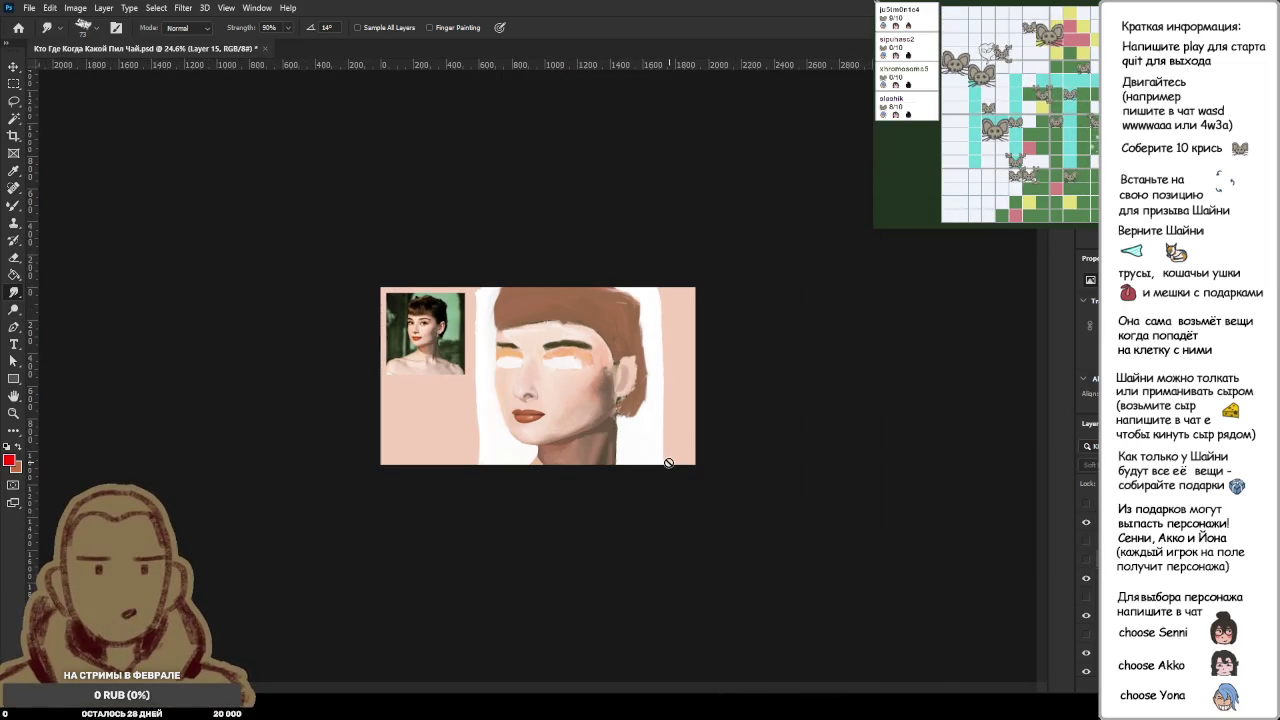
pyautogui.scroll(2, 530, 376)
pyautogui.scroll(2, 525, 377)
pyautogui.scroll(2, 515, 378)
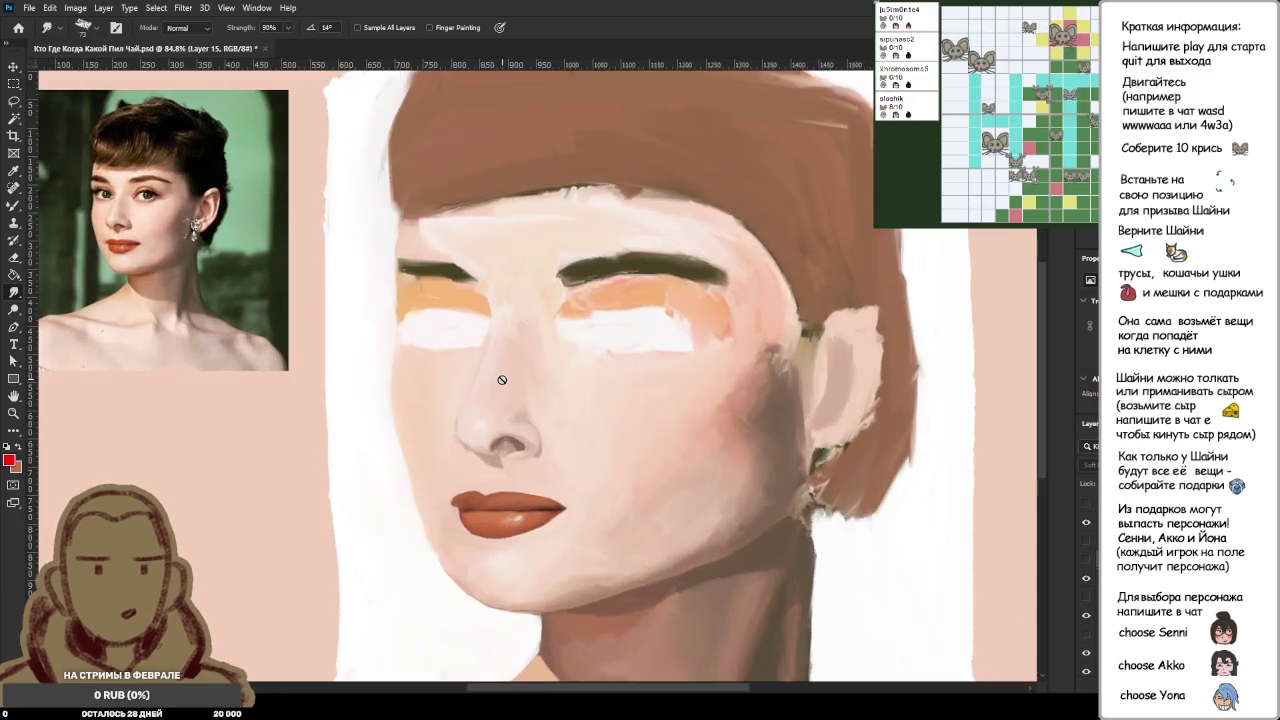
pyautogui.scroll(-1, 502, 379)
pyautogui.scroll(-1, 502, 378)
pyautogui.scroll(2, 502, 378)
pyautogui.scroll(1, 502, 378)
pyautogui.scroll(-1, 502, 378)
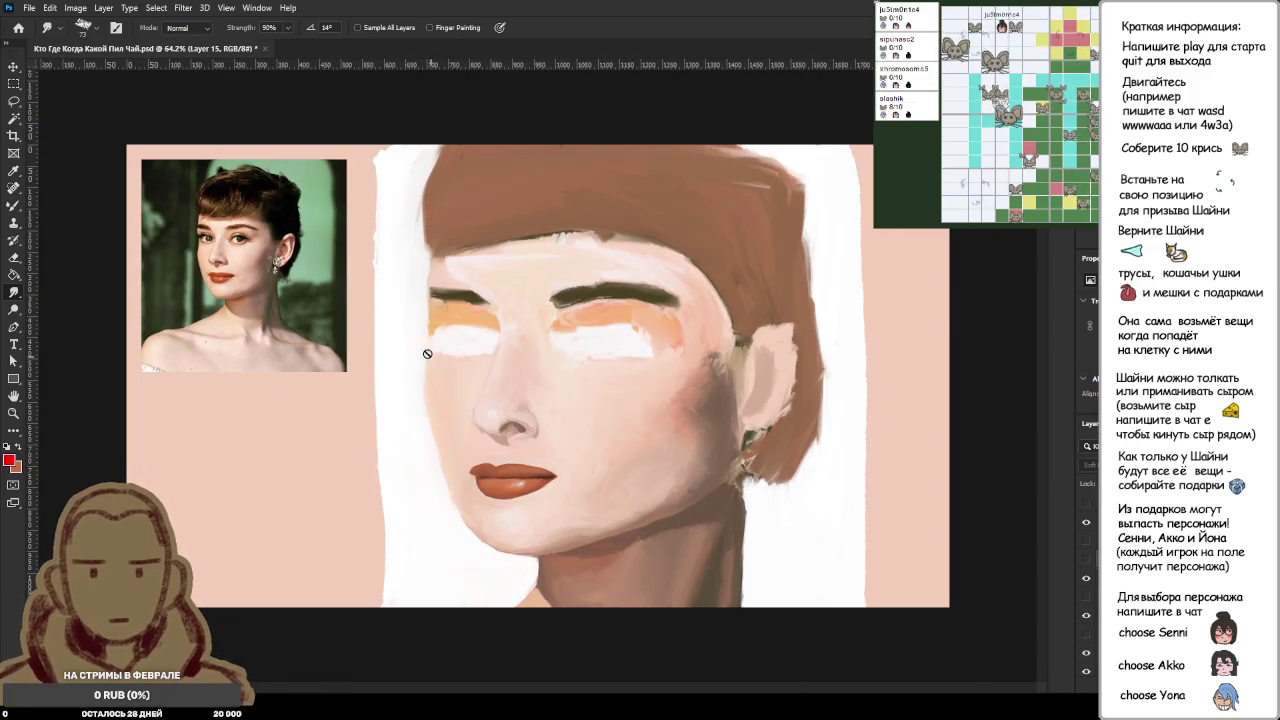
pyautogui.click(1087, 543)
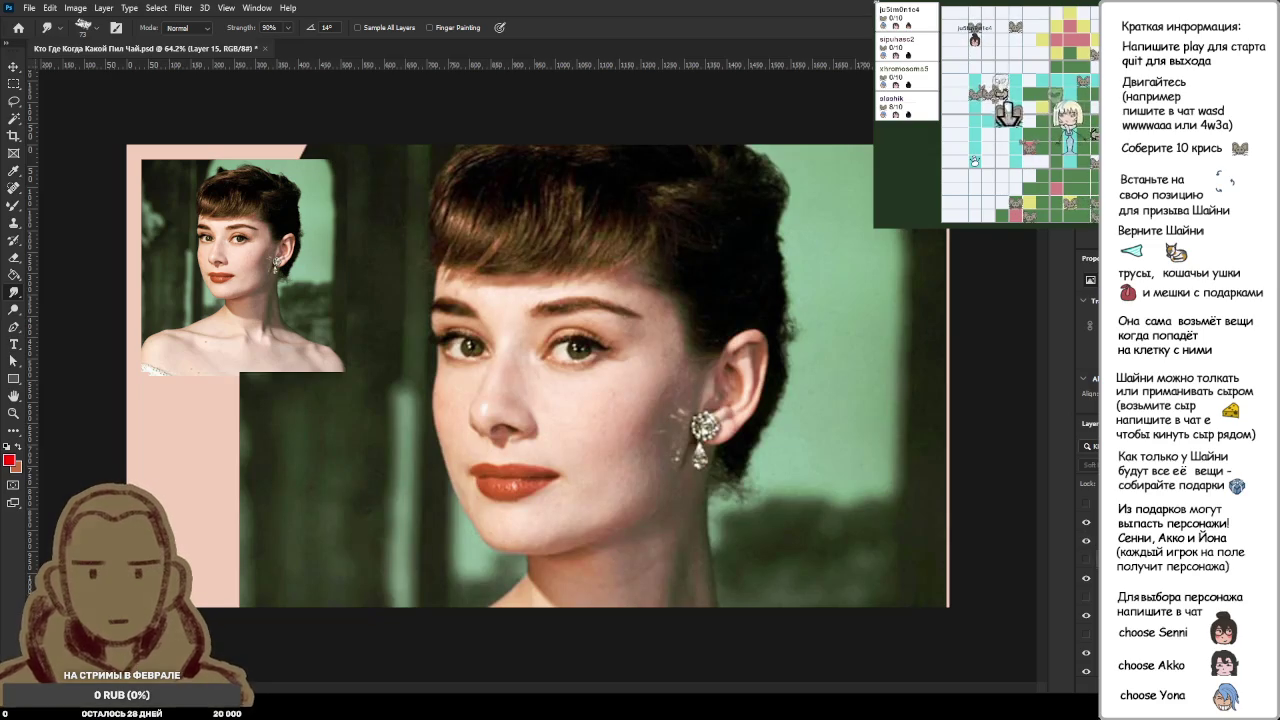
# Step: Make Layer 10 active and hide the reference photo overlay
pyautogui.click(1097, 541)
pyautogui.click(1087, 541)
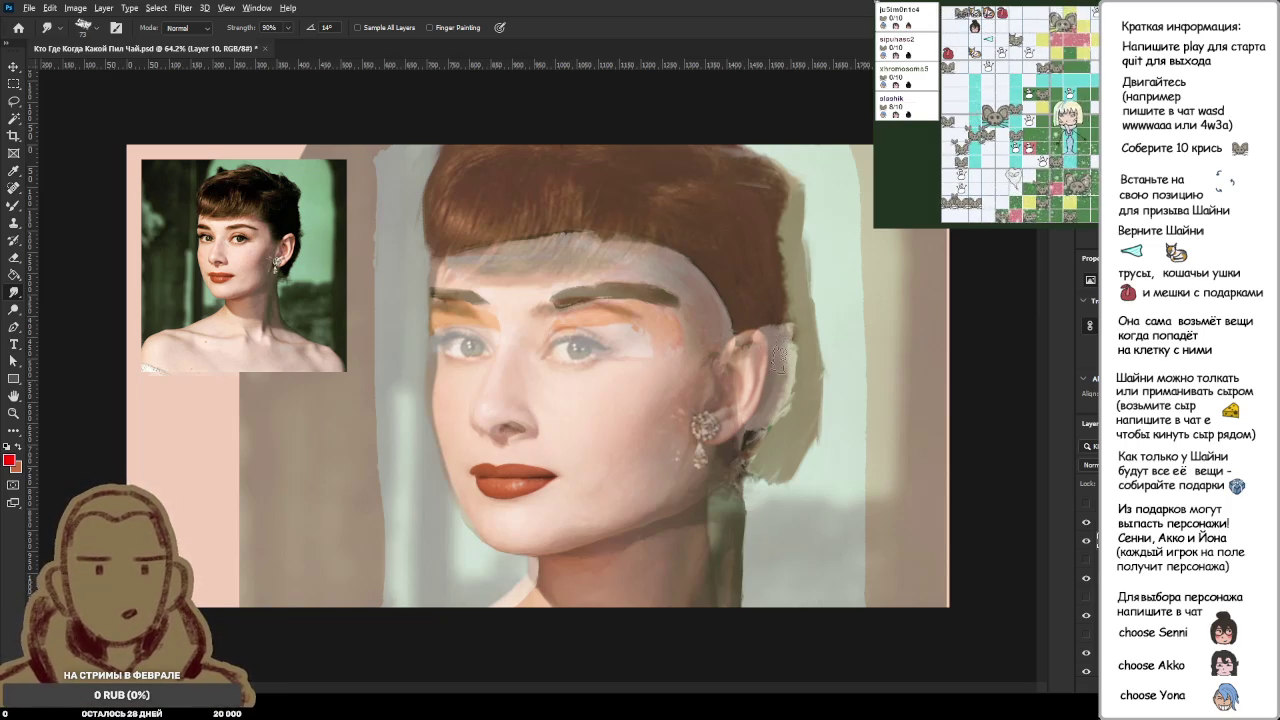
pyautogui.scroll(-2, 780, 350)
pyautogui.scroll(3, 770, 370)
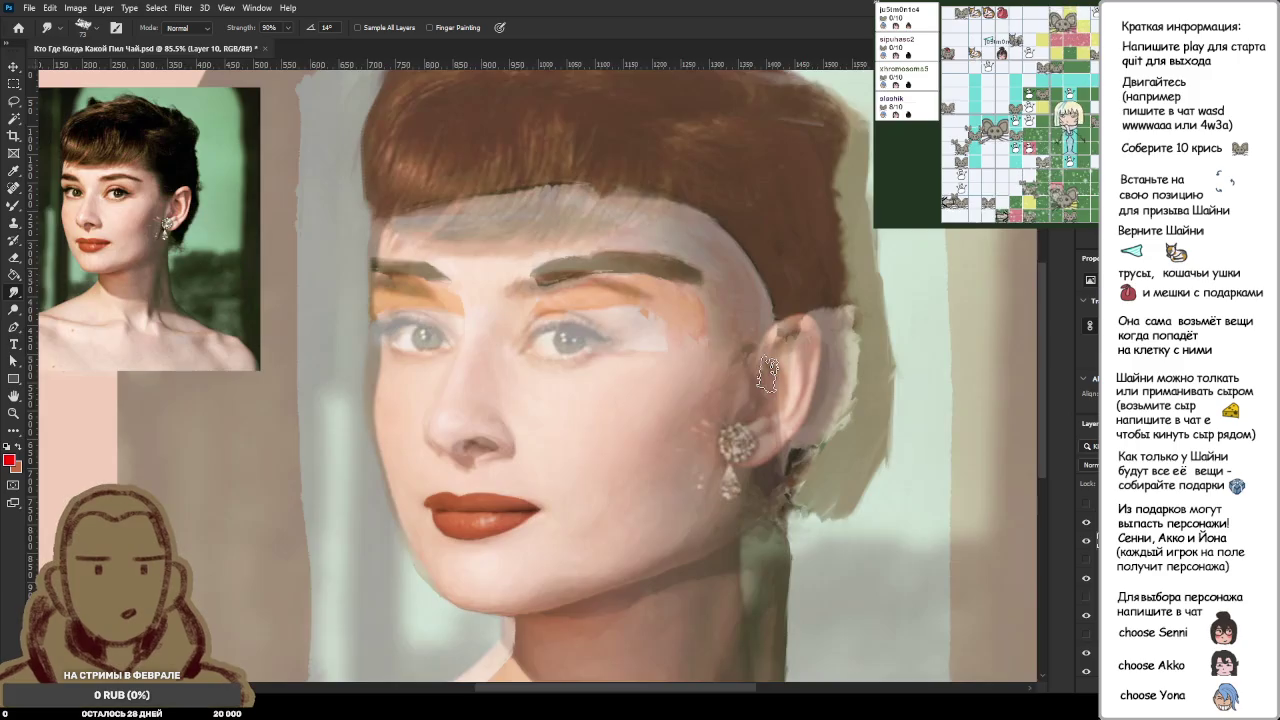
pyautogui.scroll(-2, 766, 375)
pyautogui.scroll(1, 767, 376)
pyautogui.scroll(1, 768, 374)
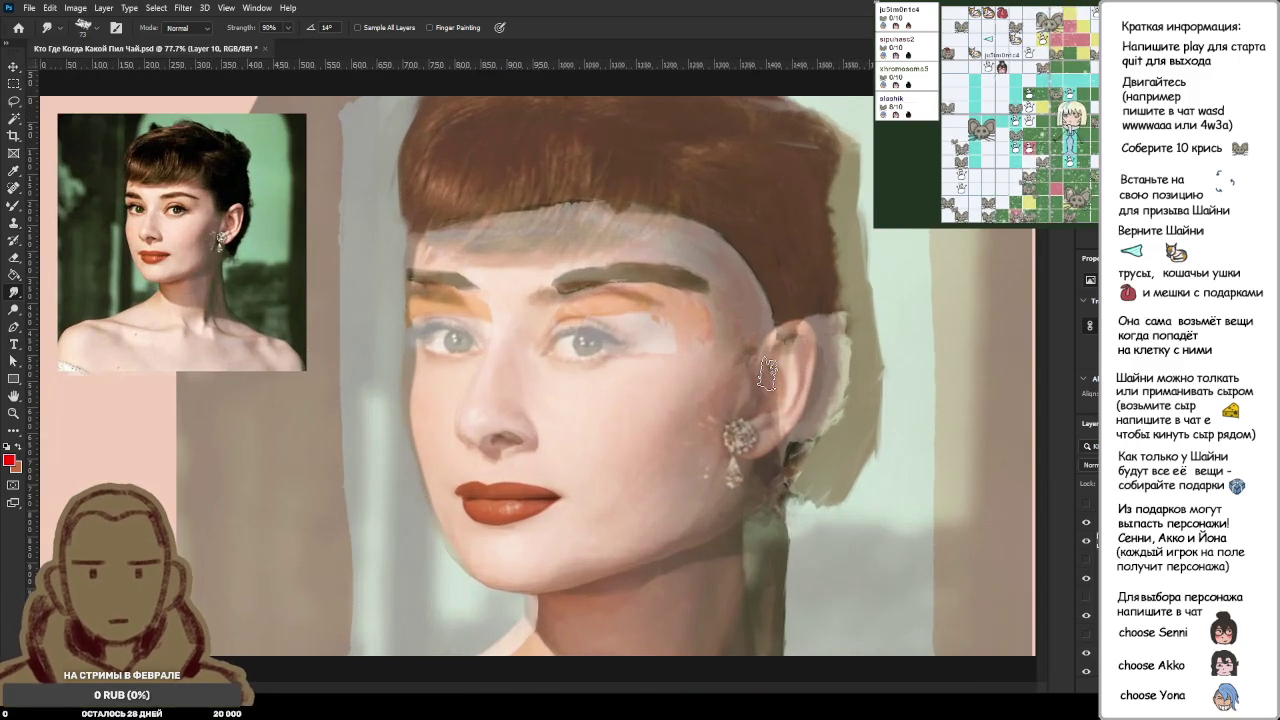
pyautogui.scroll(-1, 767, 375)
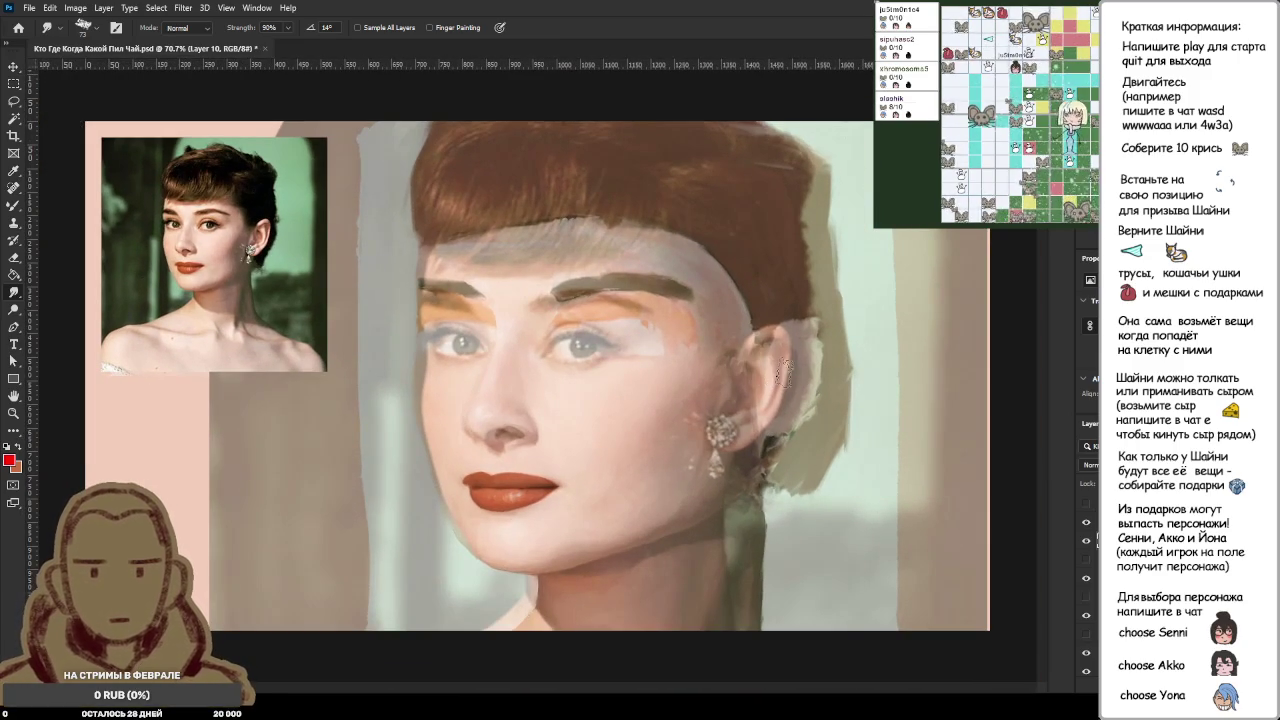
pyautogui.scroll(-1, 805, 385)
pyautogui.scroll(-1, 805, 388)
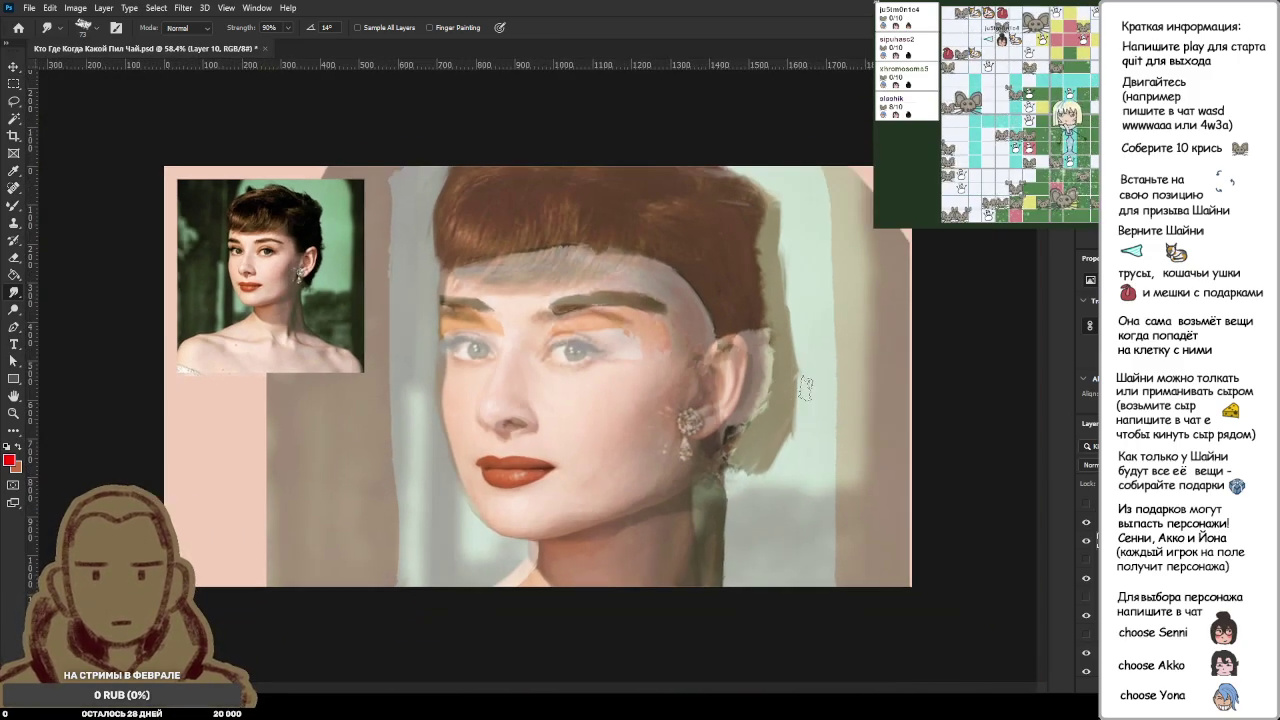
# Step: Flick the reference overlay on and off to compare, leaving it hidden
pyautogui.click(1087, 541)
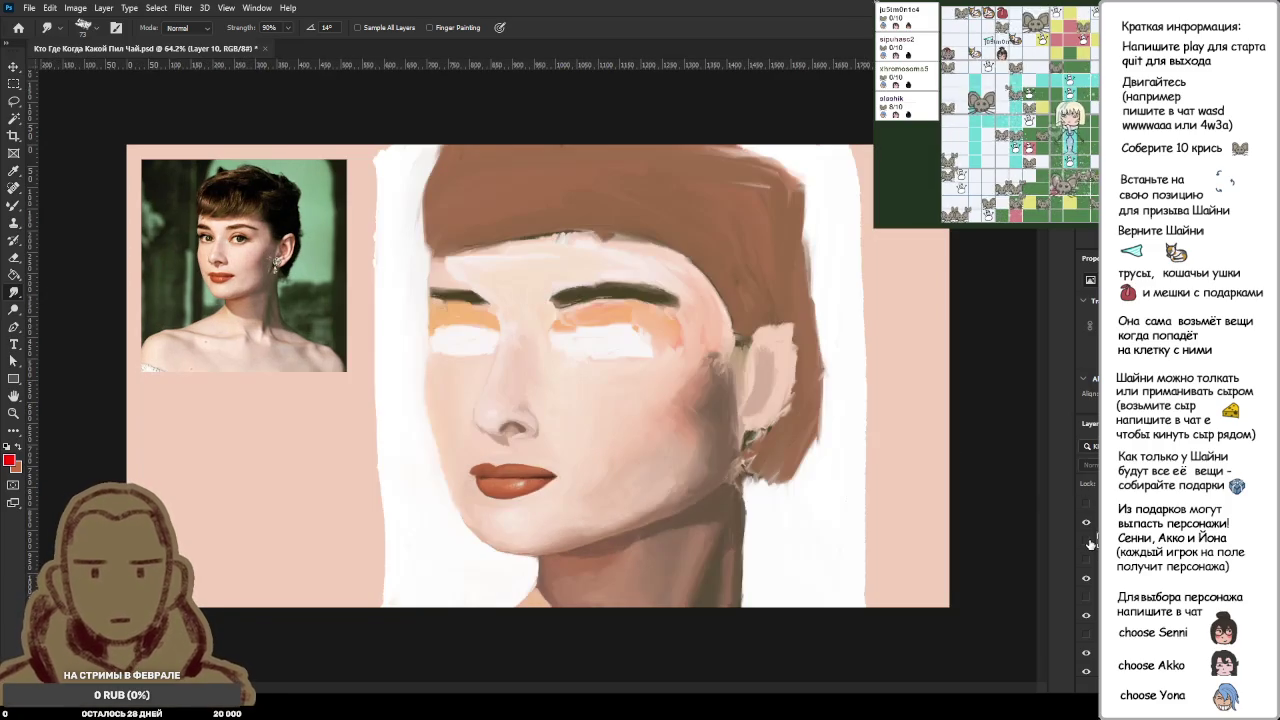
pyautogui.click(1087, 541)
pyautogui.click(1087, 541)
pyautogui.click(1087, 541)
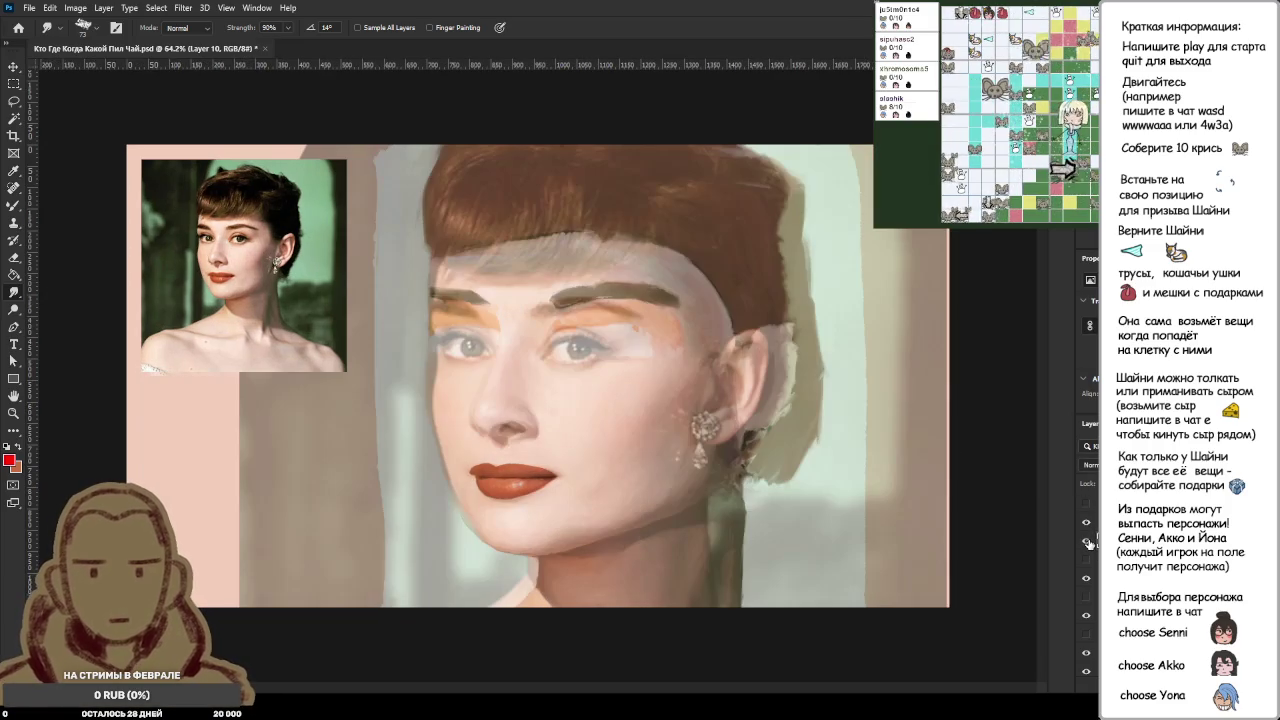
pyautogui.click(1087, 541)
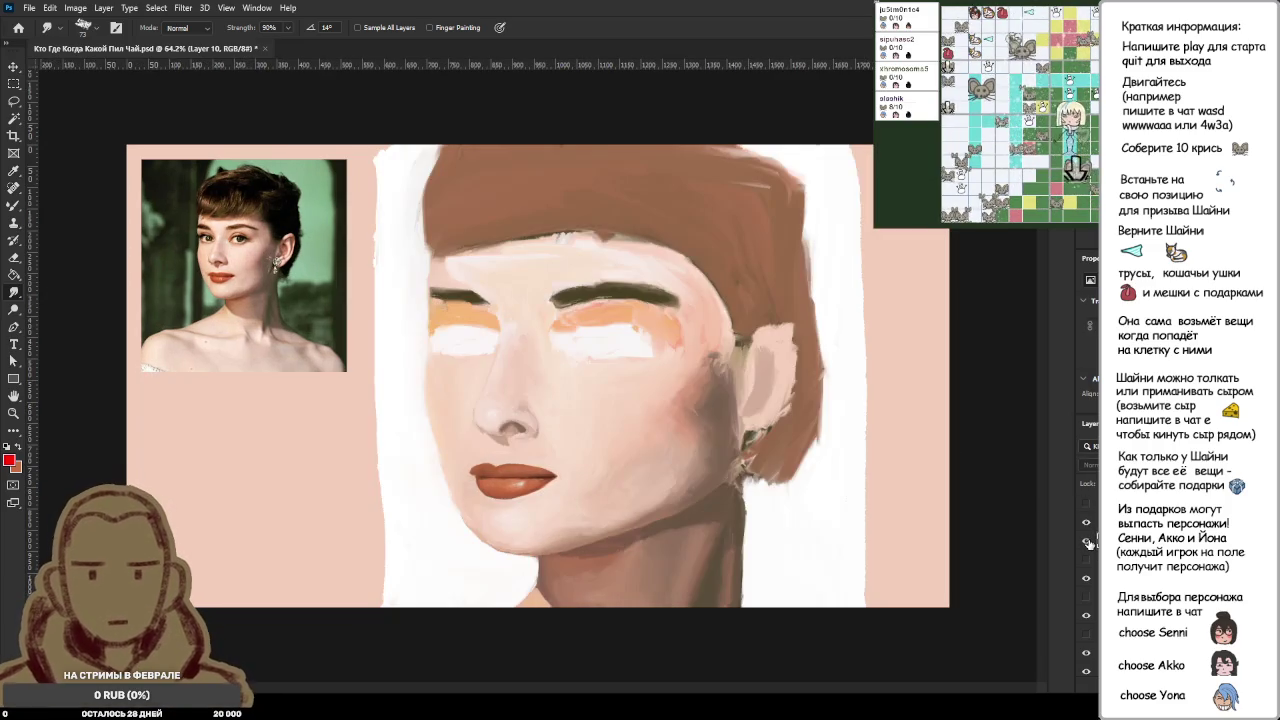
pyautogui.click(1087, 541)
pyautogui.click(1087, 541)
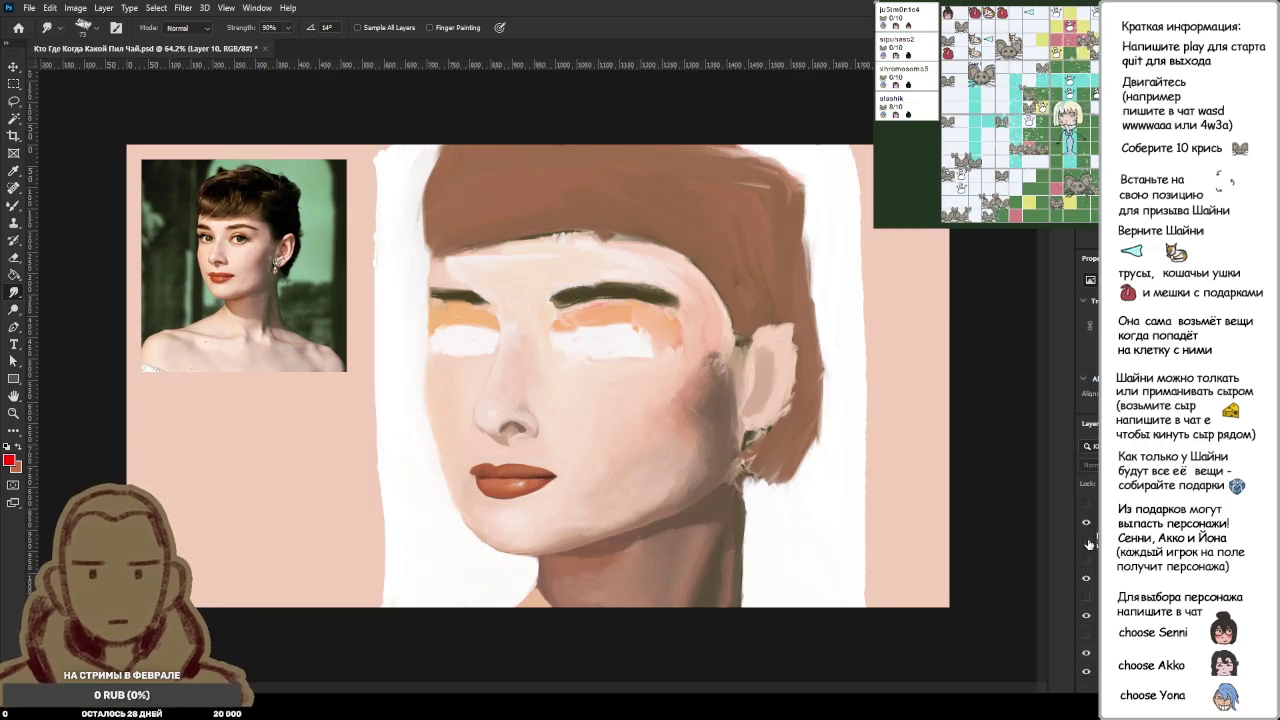
pyautogui.click(1087, 541)
pyautogui.click(1087, 541)
pyautogui.click(1087, 541)
pyautogui.click(1087, 541)
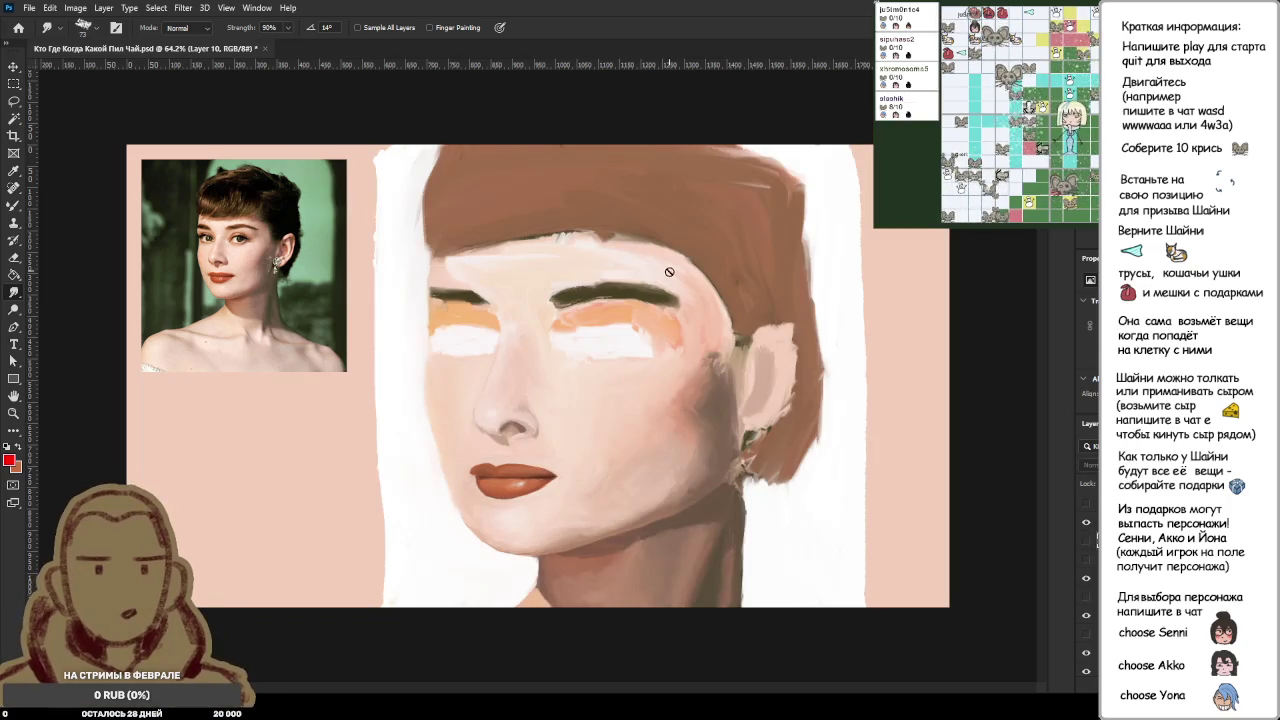
pyautogui.press('l')
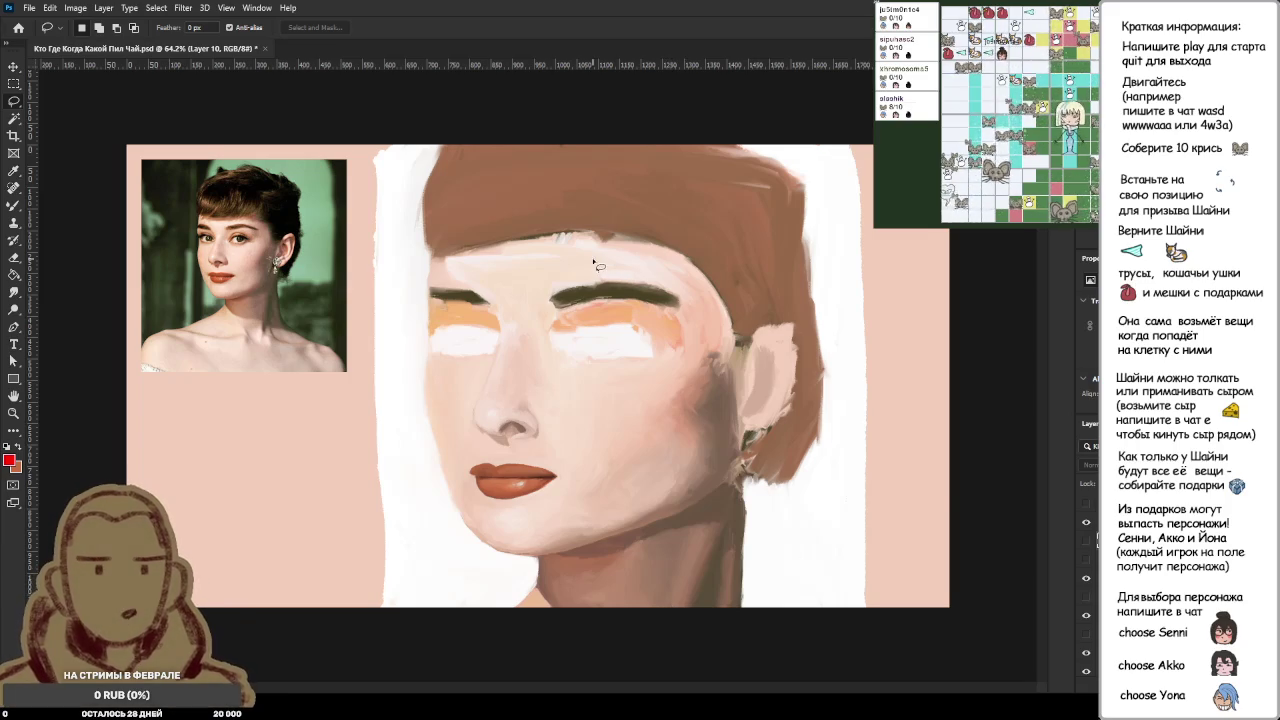
# Step: Briefly show the reference photo, then hide it and clear the old lasso selection
pyautogui.click(1085, 542)
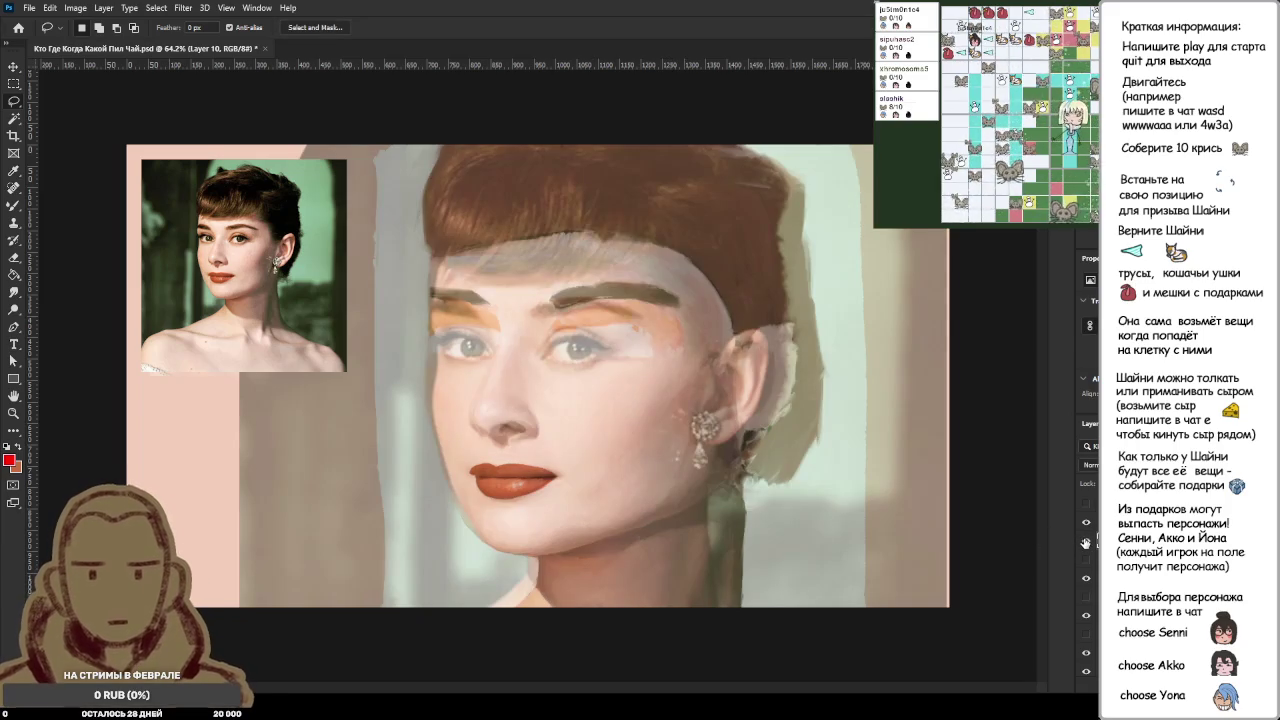
pyautogui.hotkey('ctrl', 'd')
pyautogui.click(1085, 542)
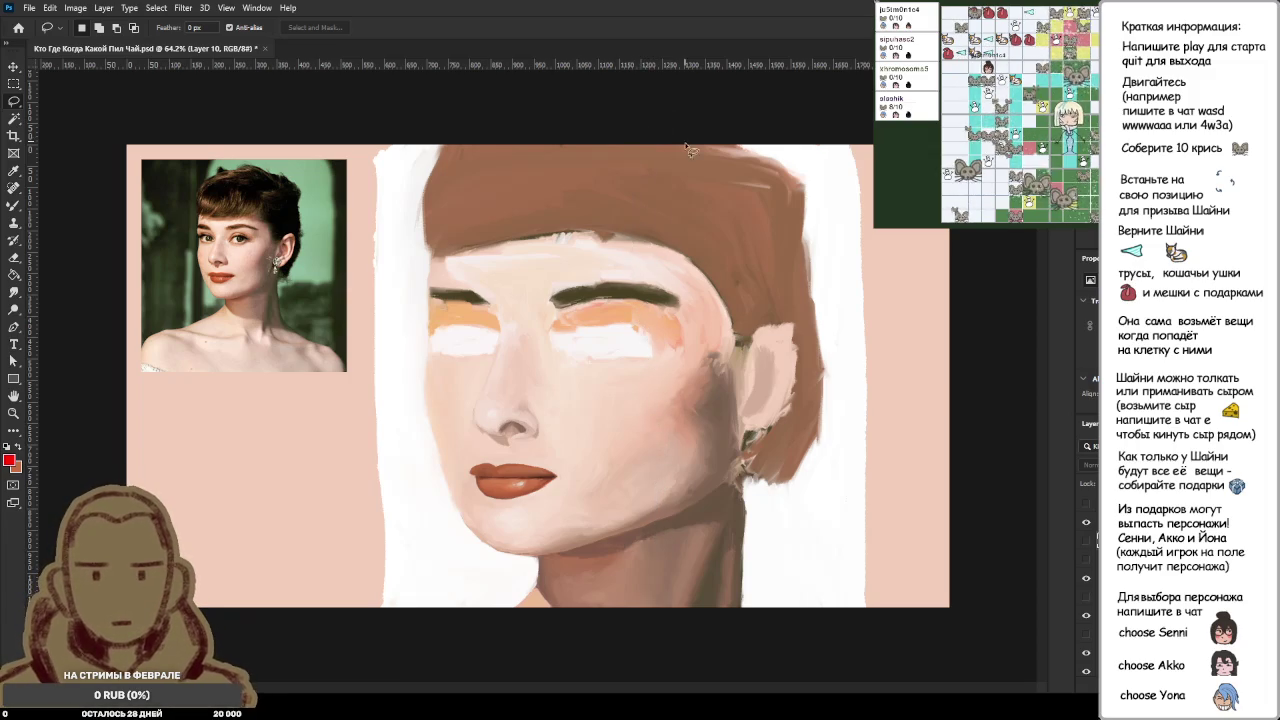
pyautogui.hotkey('ctrl', 'd')
# Step: Lasso the right side of the head and copy it to new Layer 13
pyautogui.moveTo(666, 620)
pyautogui.mouseDown()
pyautogui.moveTo(836, 450)
pyautogui.moveTo(717, 655)
pyautogui.mouseUp()
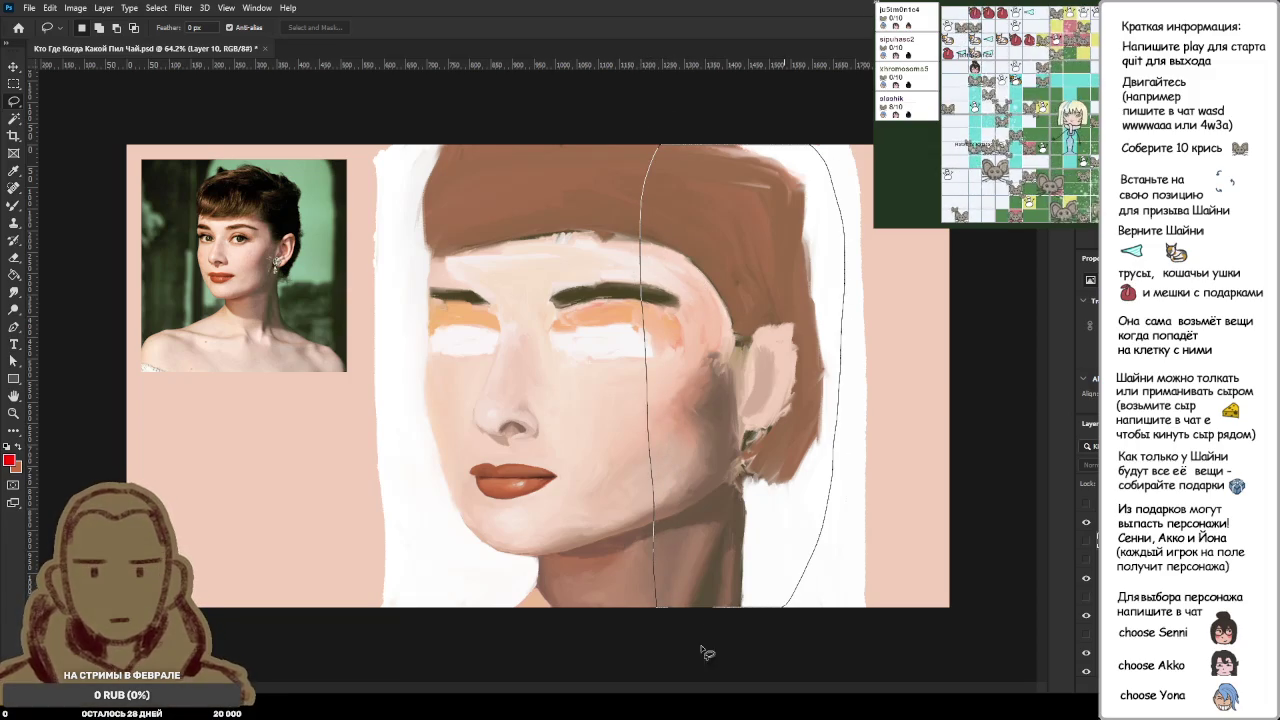
pyautogui.moveTo(655, 625); pyautogui.dragTo(655, 622)
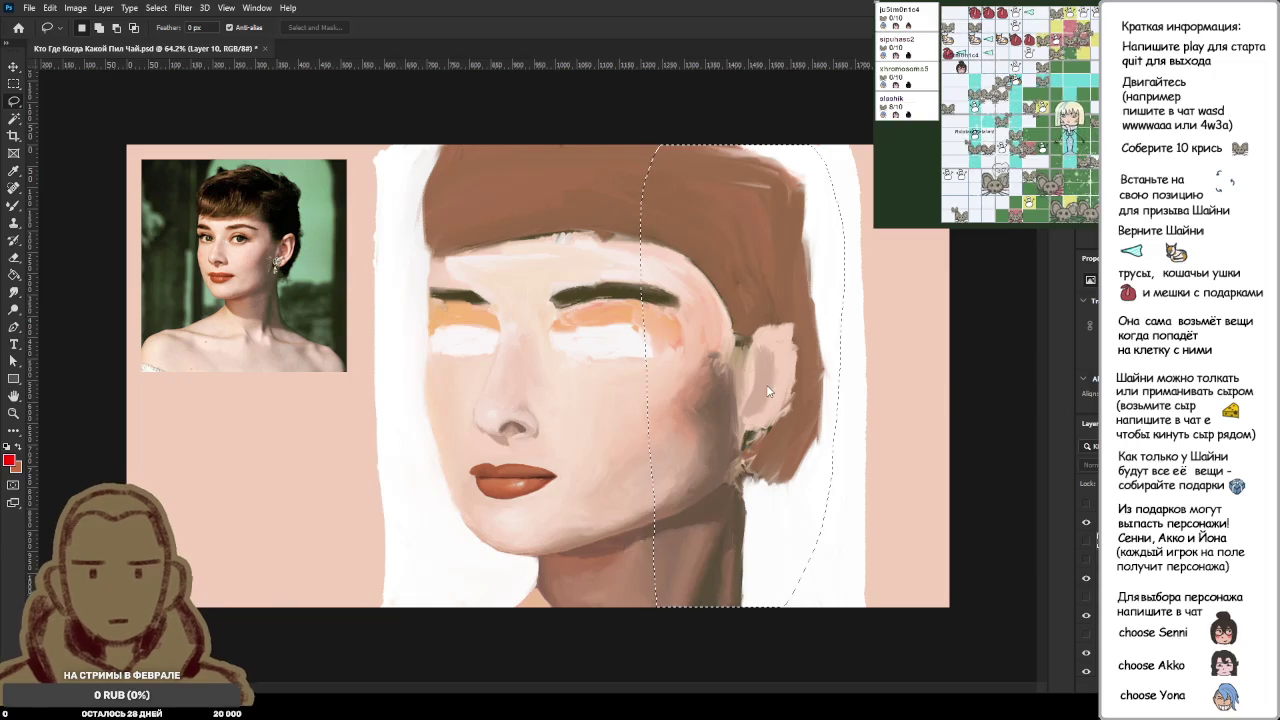
pyautogui.hotkey('ctrl', 'shift', 'alt', 'n')
pyautogui.hotkey('ctrl', 't')
# Step: Shift the selected hair and ear about 20 px left and commit the transform
pyautogui.moveTo(704, 481); pyautogui.dragTo(686, 484)
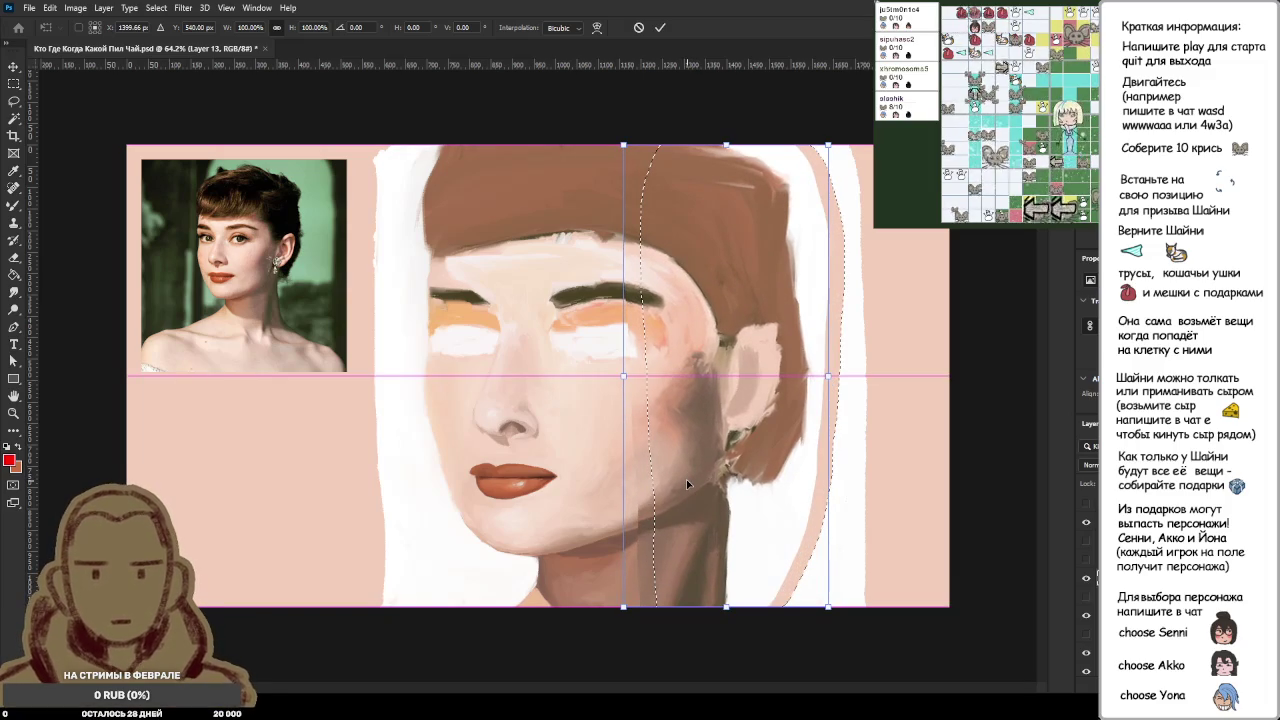
pyautogui.press('Return')
pyautogui.click(1086, 543)
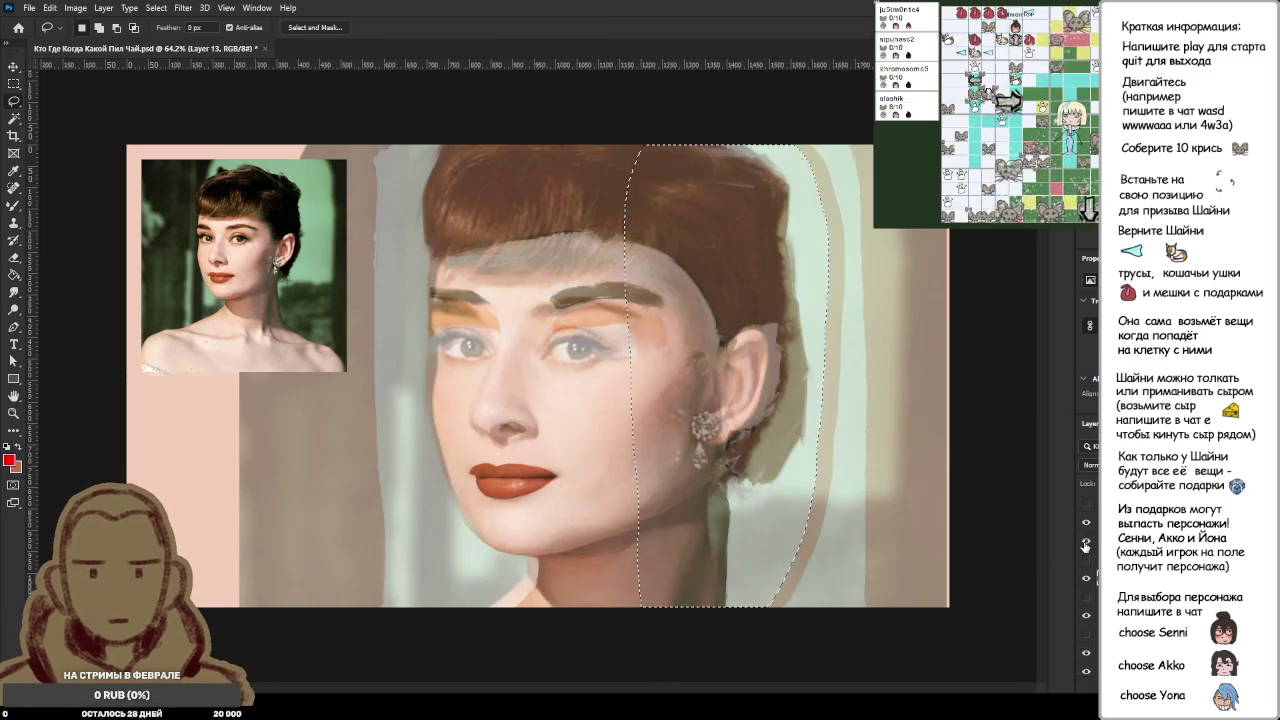
pyautogui.click(1085, 545)
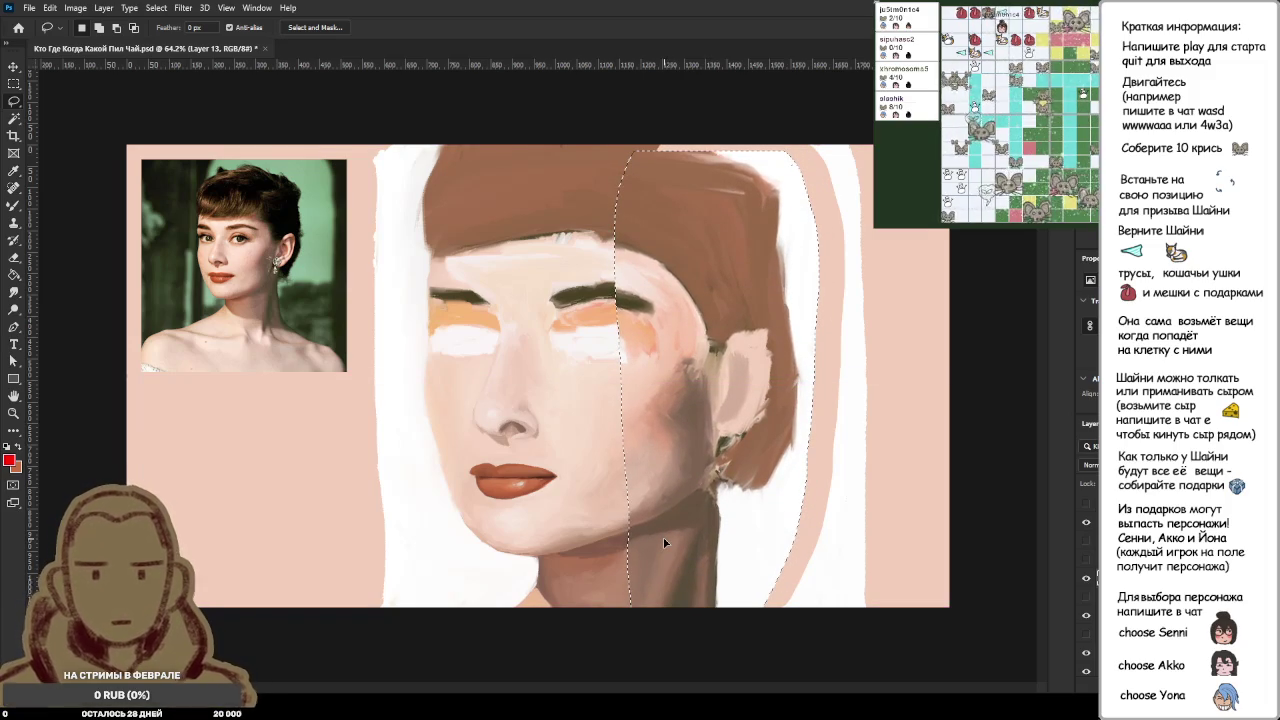
# Step: Toggle the reference overlay to check the shift, then clear the lasso selection
pyautogui.click(1086, 542)
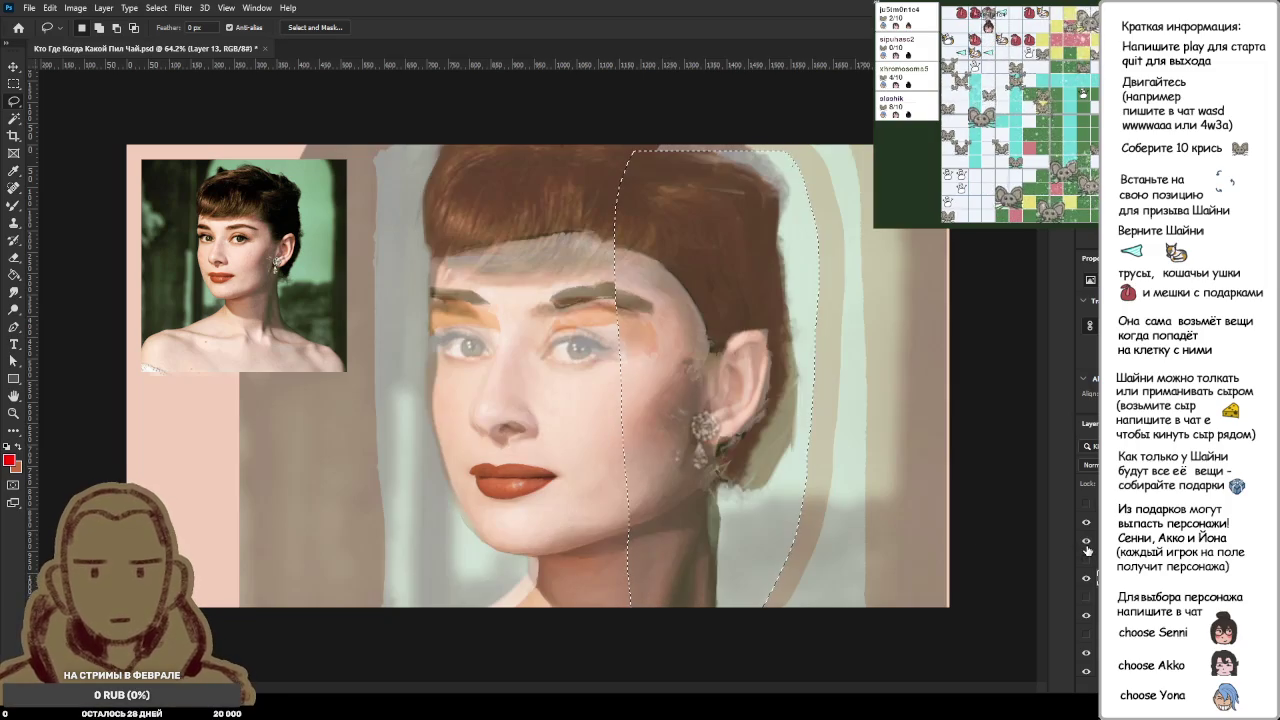
pyautogui.click(1086, 544)
pyautogui.click(1086, 544)
pyautogui.click(1086, 545)
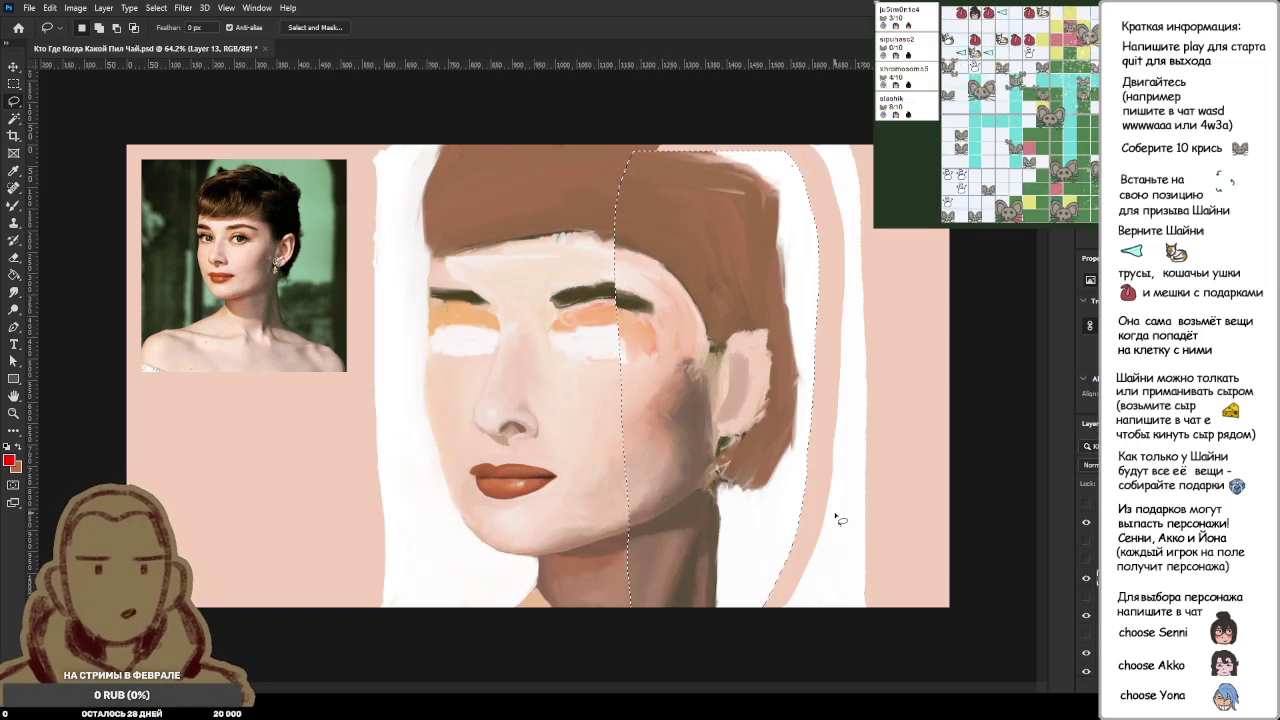
pyautogui.click(1086, 544)
pyautogui.click(1086, 544)
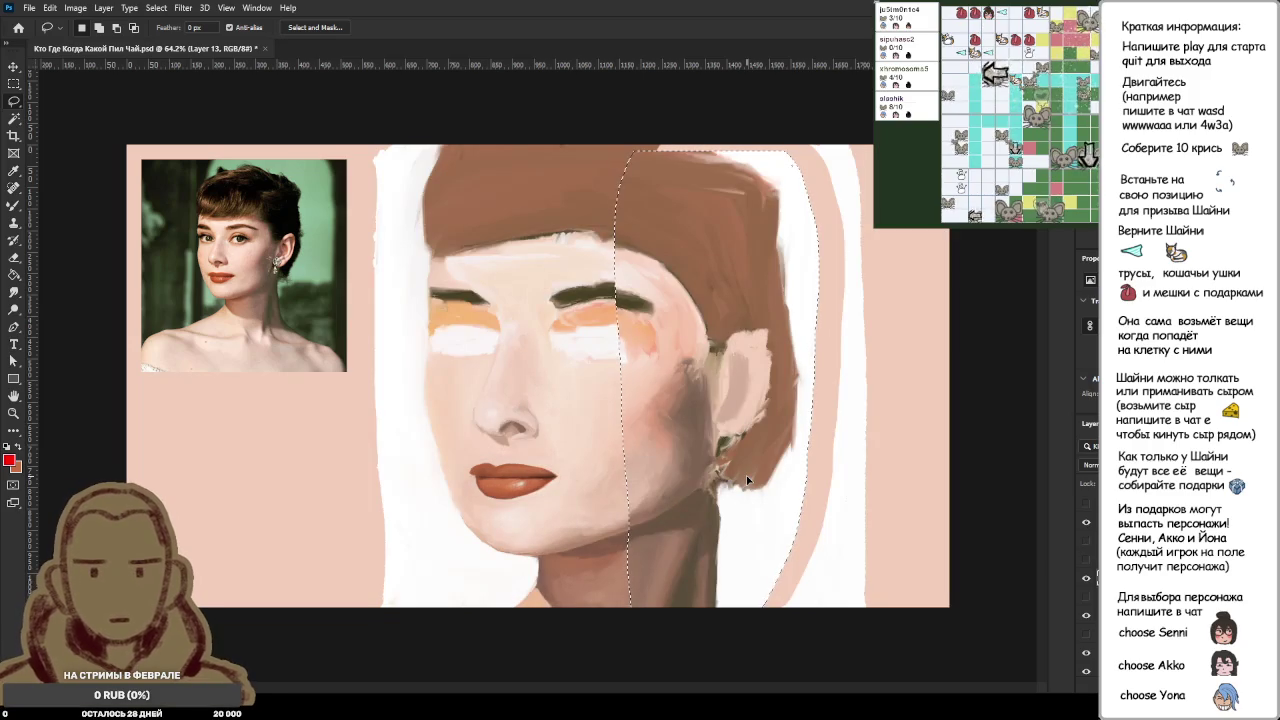
pyautogui.press('Return')
pyautogui.press('Return')
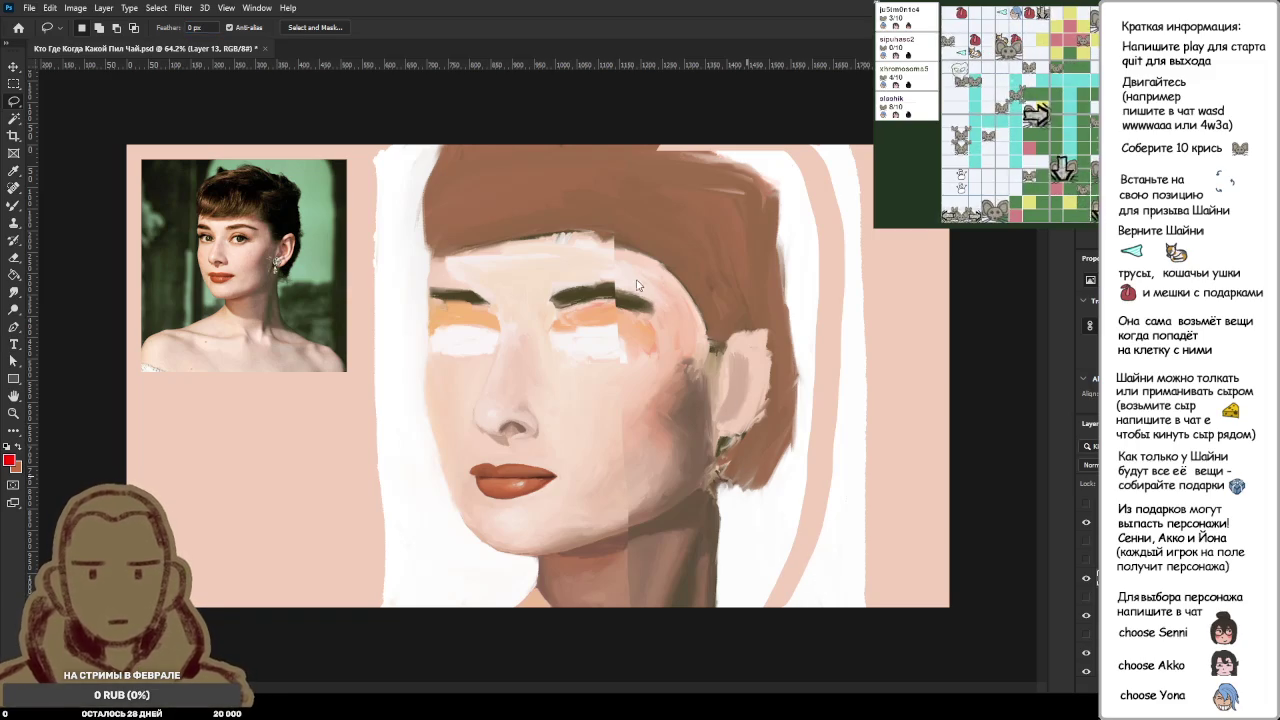
# Step: With the Brush and white as foreground, paint over the exposed strip right of the hair
pyautogui.press('b')
pyautogui.keyDown('alt'); pyautogui.click(822, 560); pyautogui.keyUp('alt')
pyautogui.moveTo(818, 528)
pyautogui.mouseDown()
pyautogui.moveTo(772, 585)
pyautogui.moveTo(800, 170)
pyautogui.mouseUp()
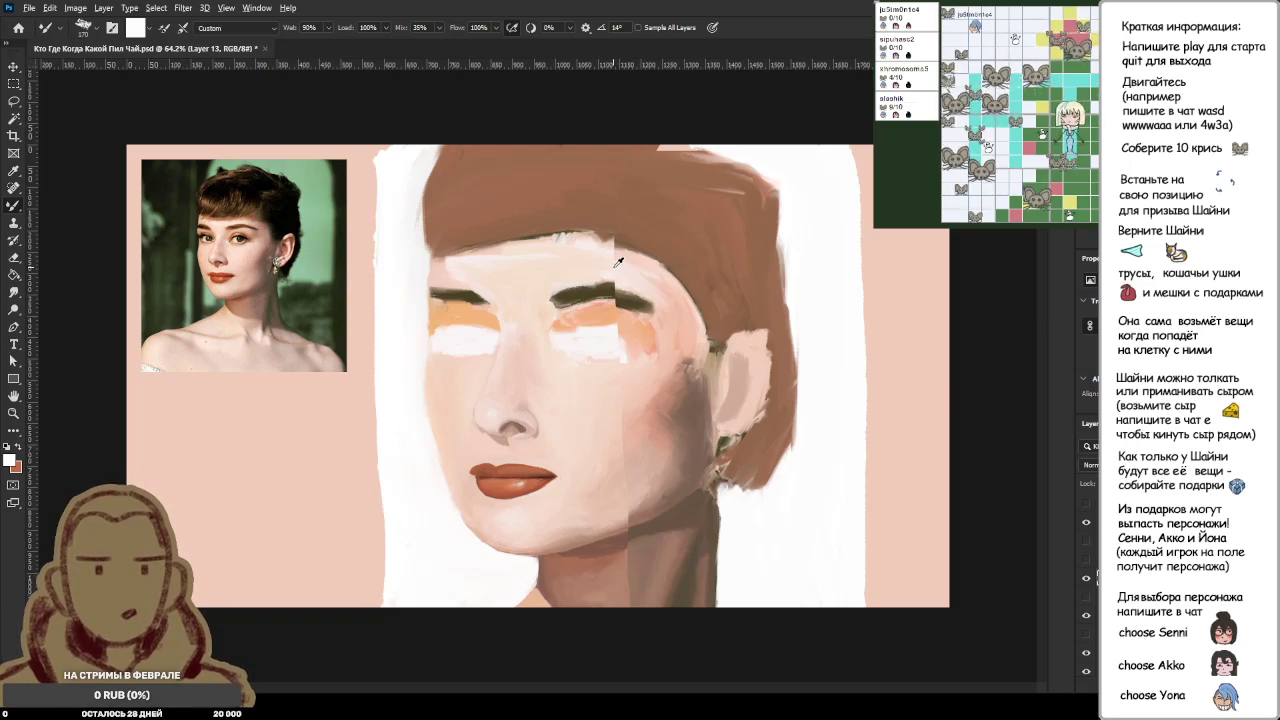
# Step: Sample a darker hair brown and paint it over the top-right hair
pyautogui.keyDown('alt'); pyautogui.click(618, 262); pyautogui.keyUp('alt')
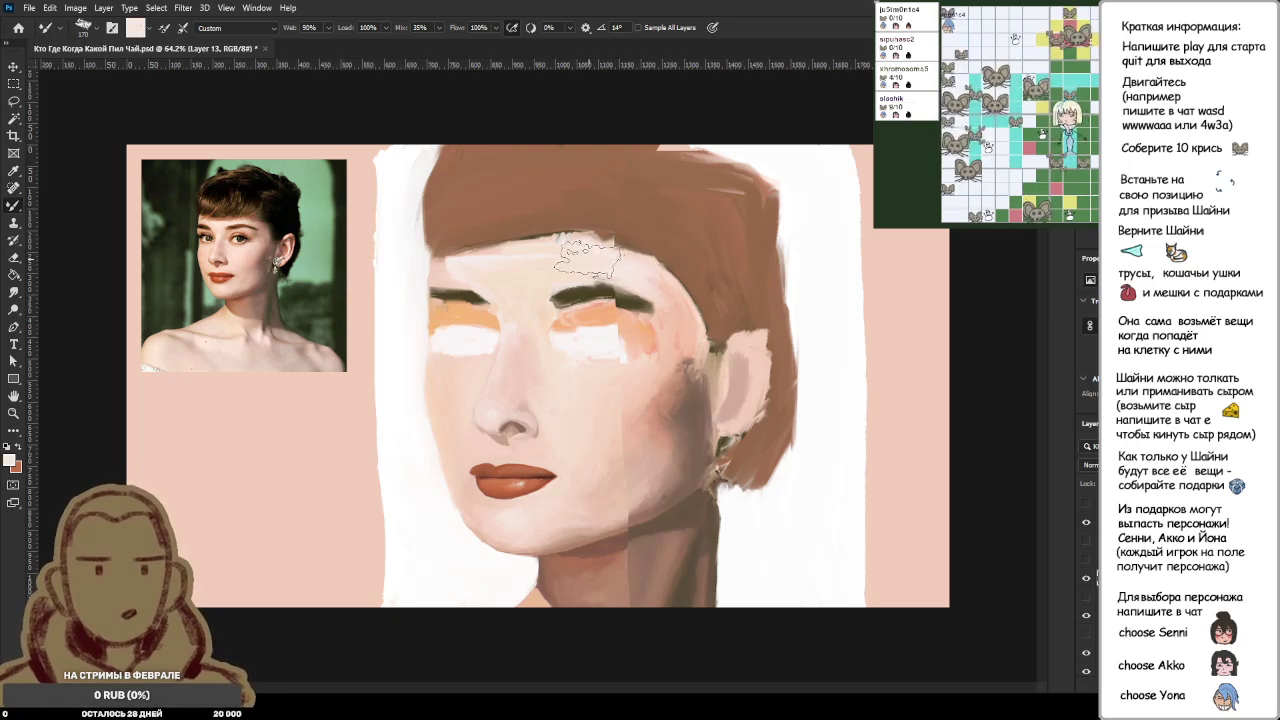
pyautogui.keyDown('alt'); pyautogui.click(602, 218); pyautogui.keyUp('alt')
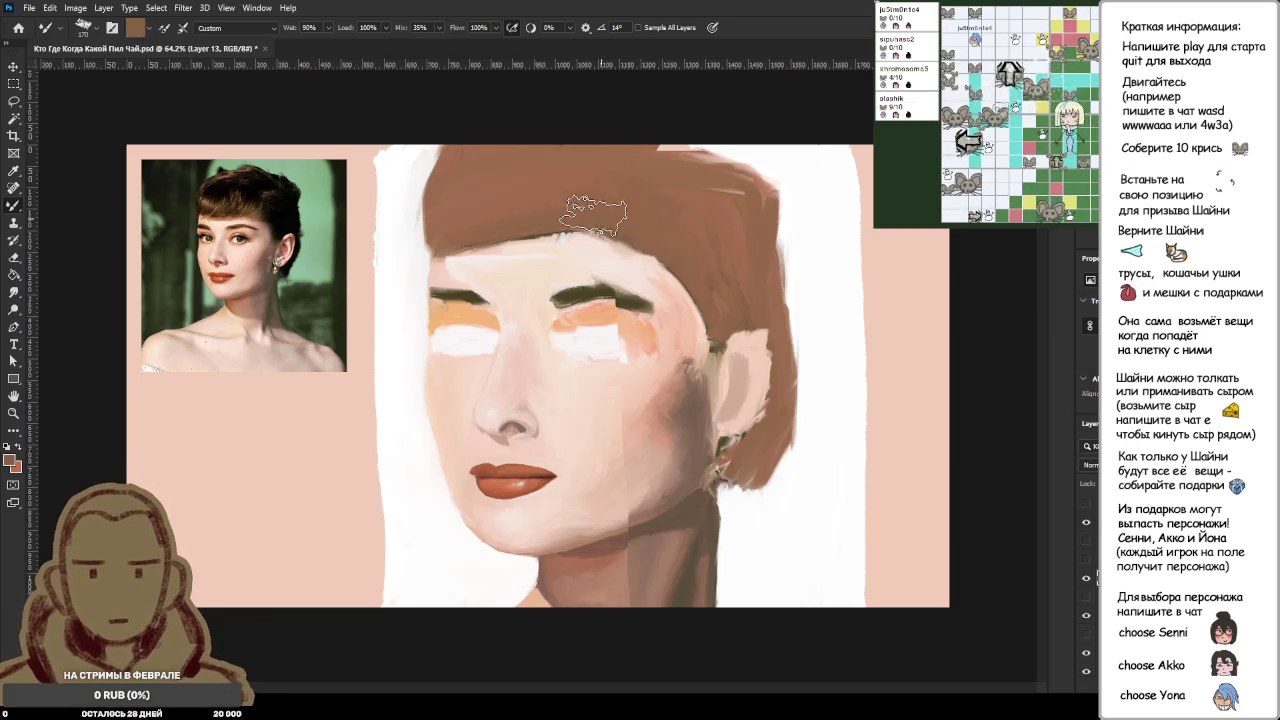
pyautogui.keyDown('alt'); pyautogui.click(598, 258); pyautogui.keyUp('alt')
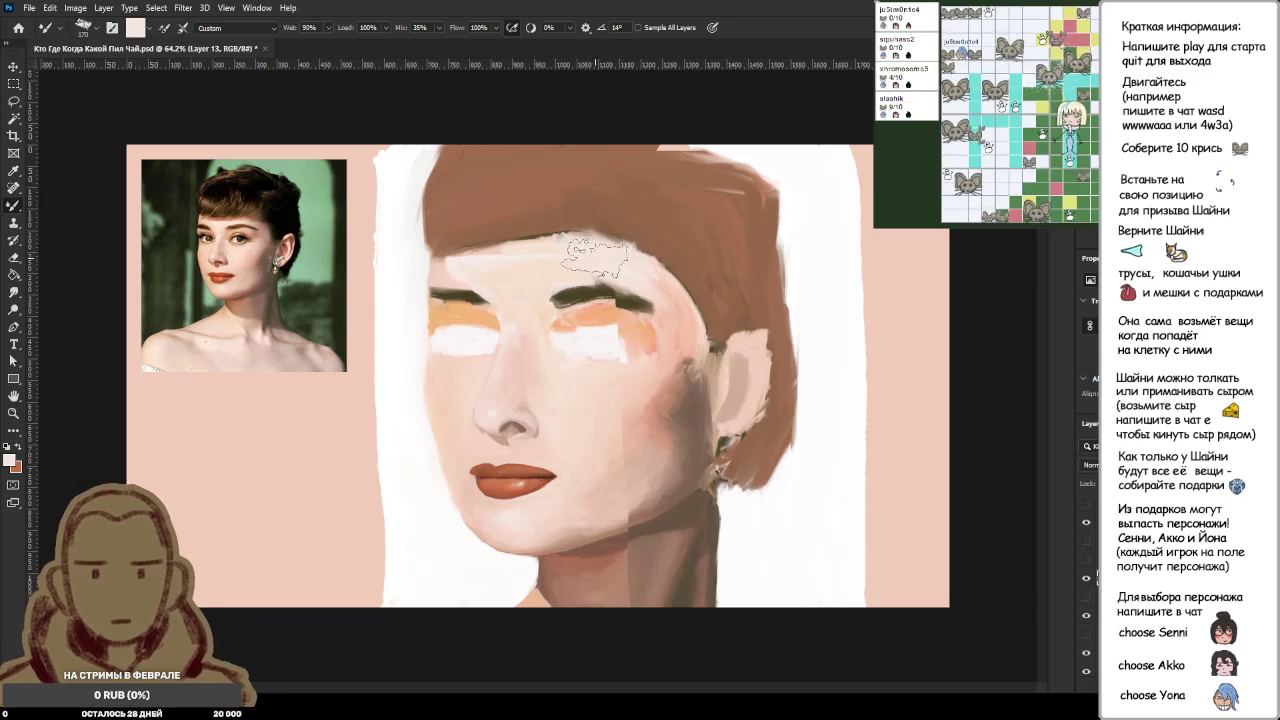
pyautogui.keyDown('alt'); pyautogui.click(563, 216); pyautogui.keyUp('alt')
pyautogui.keyDown('alt'); pyautogui.click(618, 217); pyautogui.keyUp('alt')
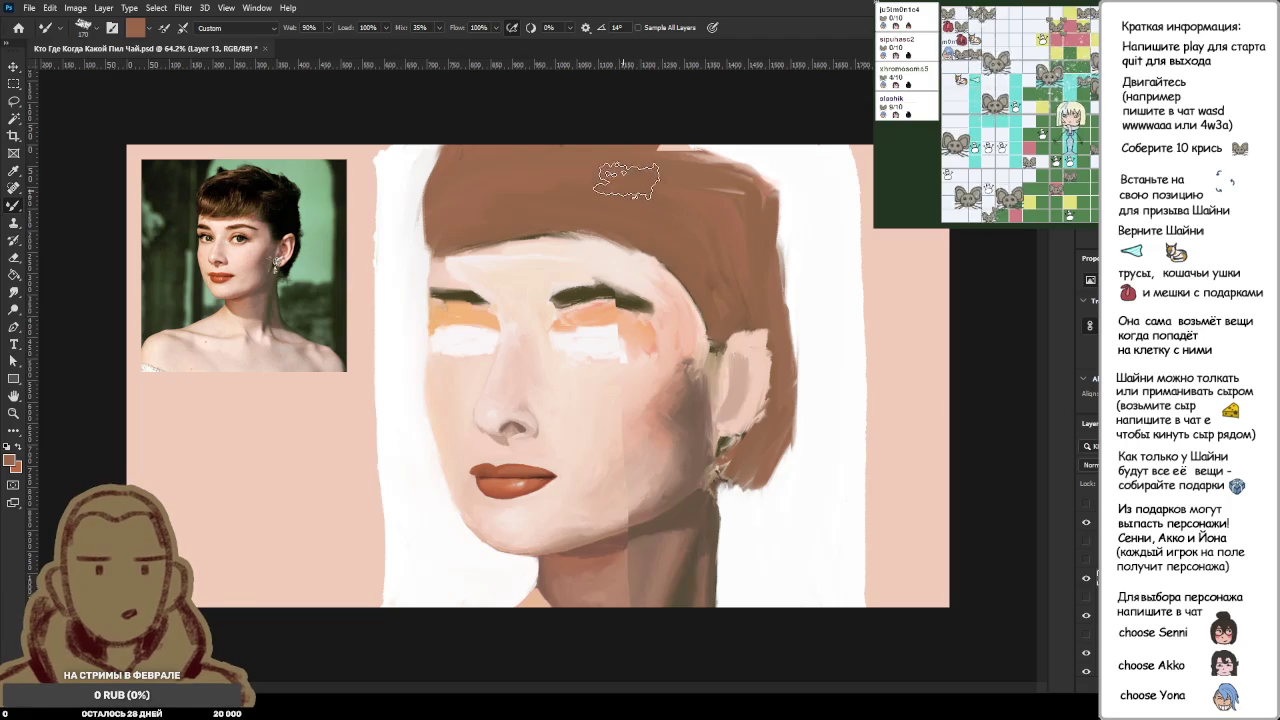
pyautogui.keyDown('alt'); pyautogui.click(698, 211); pyautogui.keyUp('alt')
pyautogui.scroll(-2, 698, 211)
pyautogui.scroll(1, 698, 211)
pyautogui.scroll(3, 735, 170)
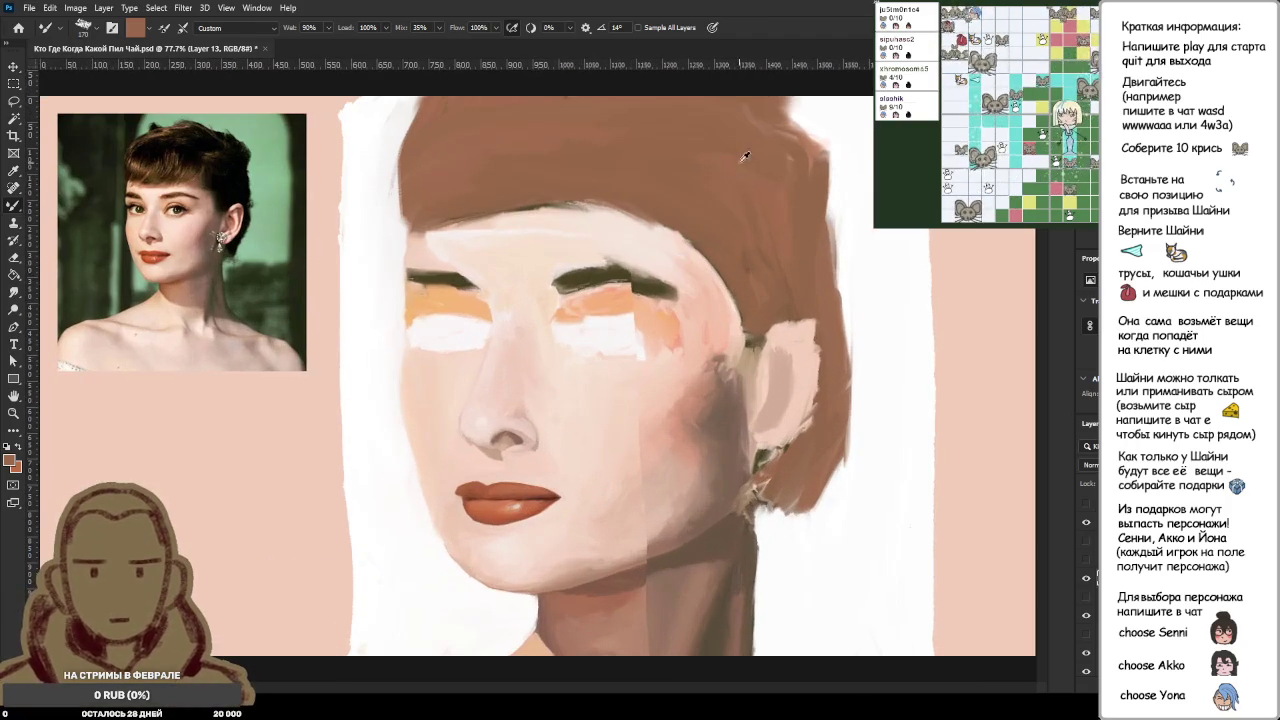
pyautogui.moveTo(785, 172); pyautogui.dragTo(780, 103)
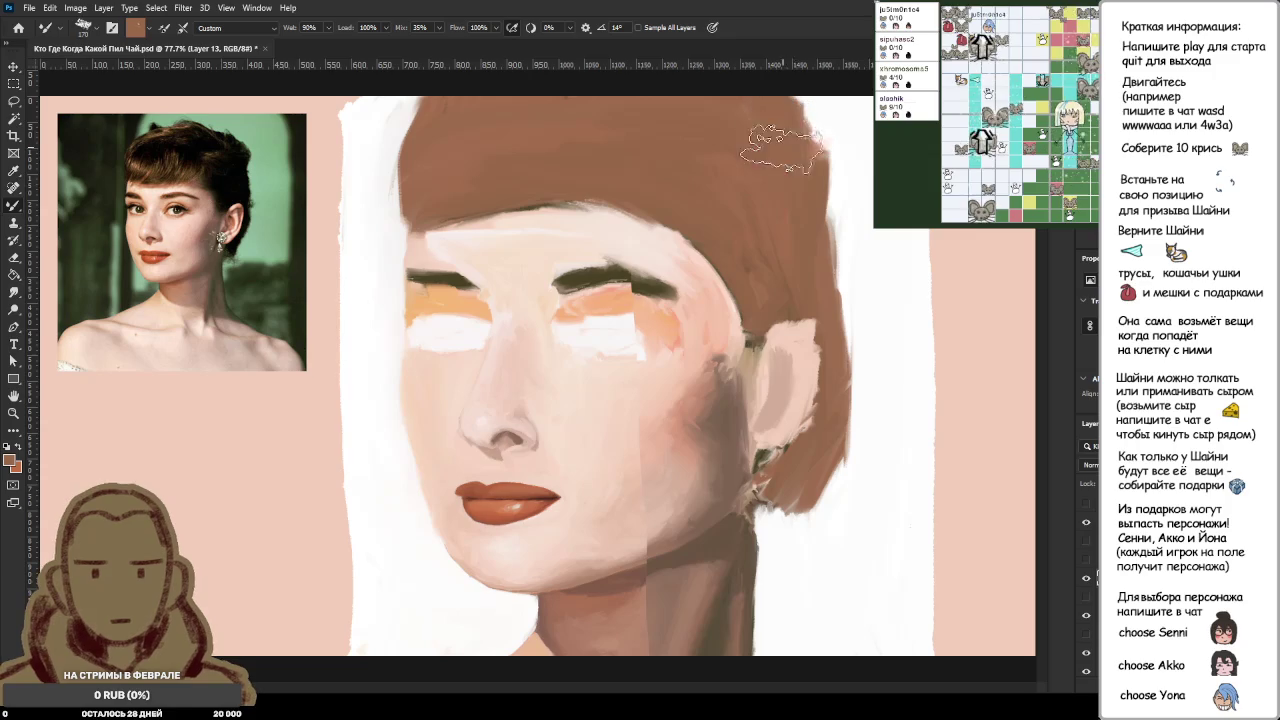
# Step: Pick up the darker jaw skin tone and paint a shadow stroke along the jawline
pyautogui.keyDown('alt'); pyautogui.click(638, 367); pyautogui.keyUp('alt')
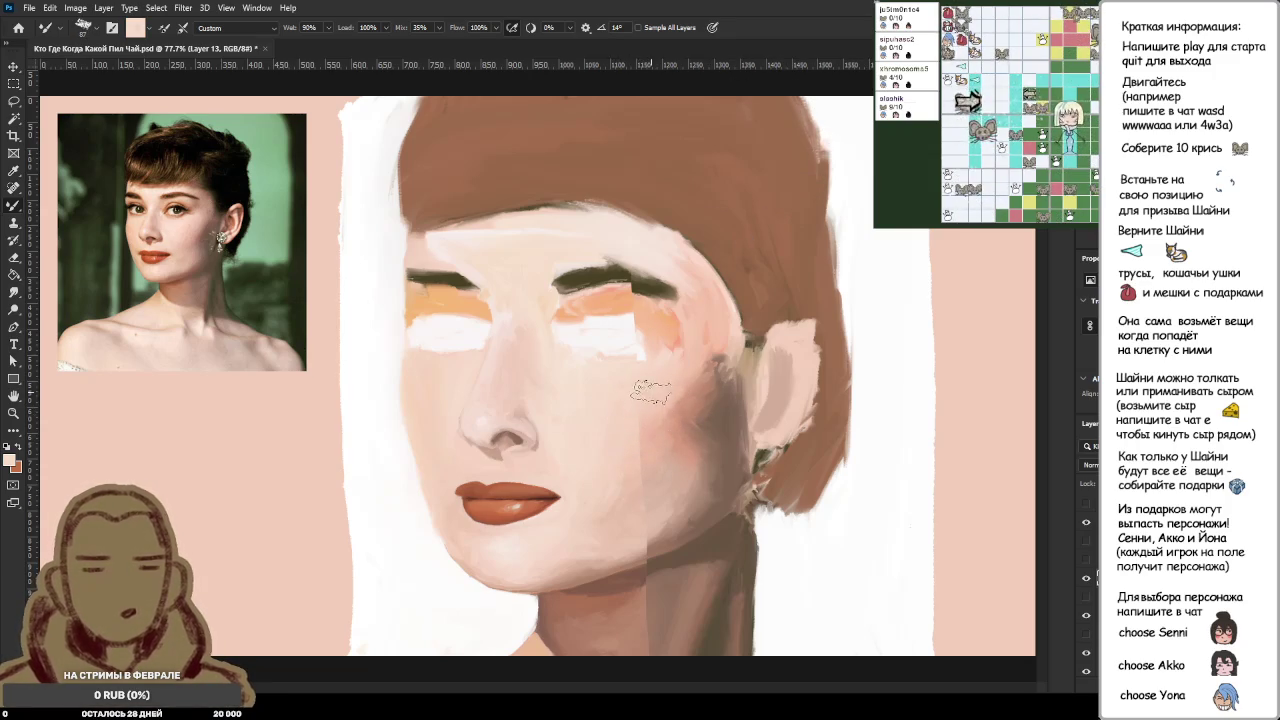
pyautogui.keyDown('alt'); pyautogui.click(653, 439); pyautogui.keyUp('alt')
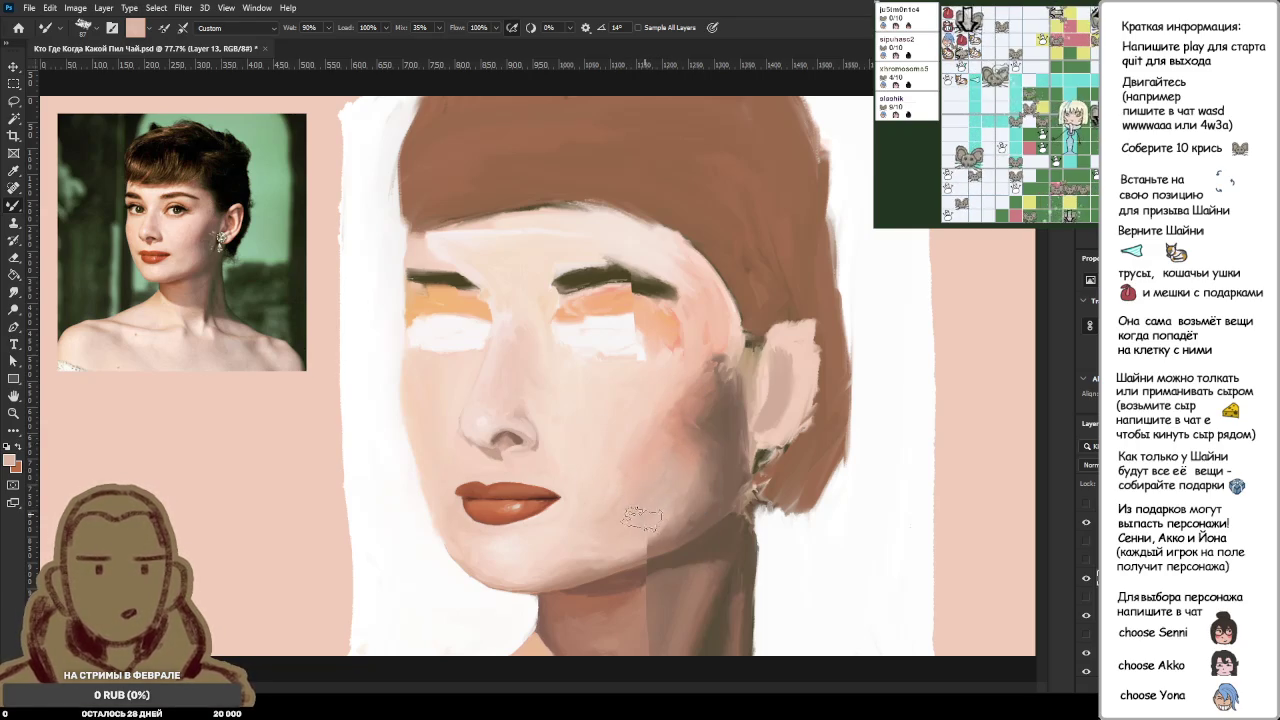
pyautogui.scroll(4, 645, 513)
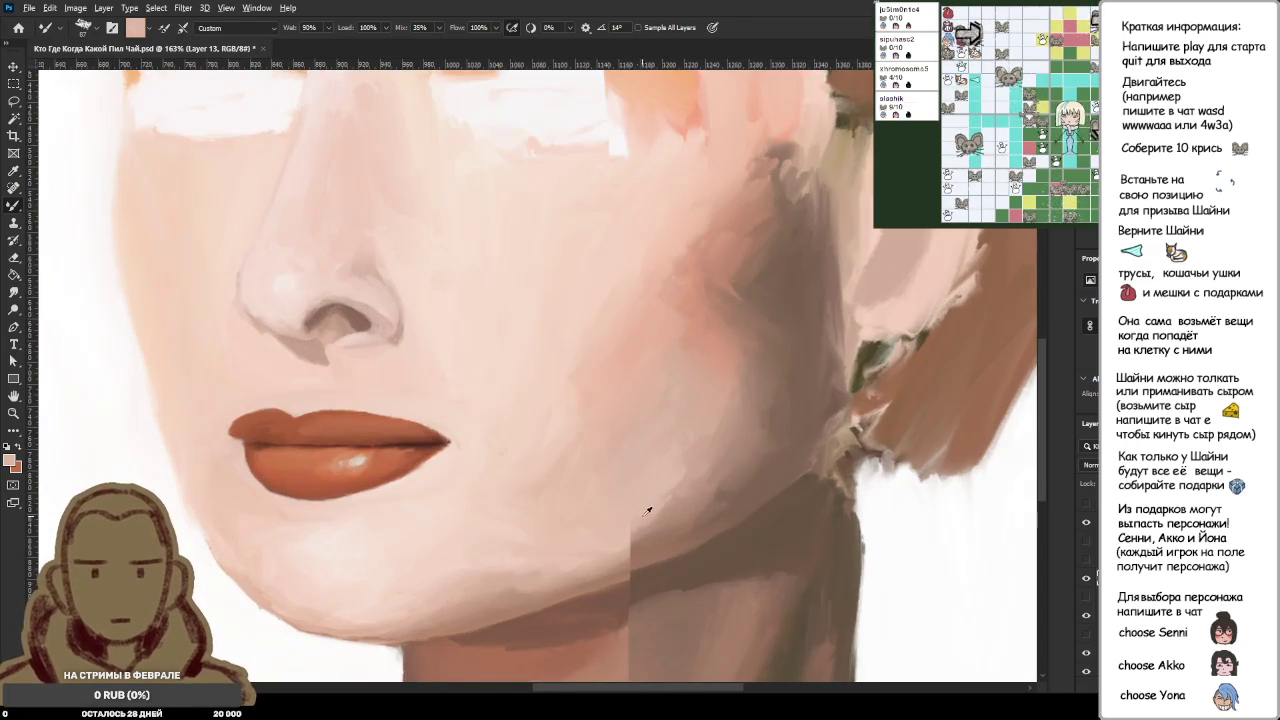
pyautogui.scroll(1, 643, 506)
pyautogui.scroll(1, 640, 500)
pyautogui.scroll(1, 638, 495)
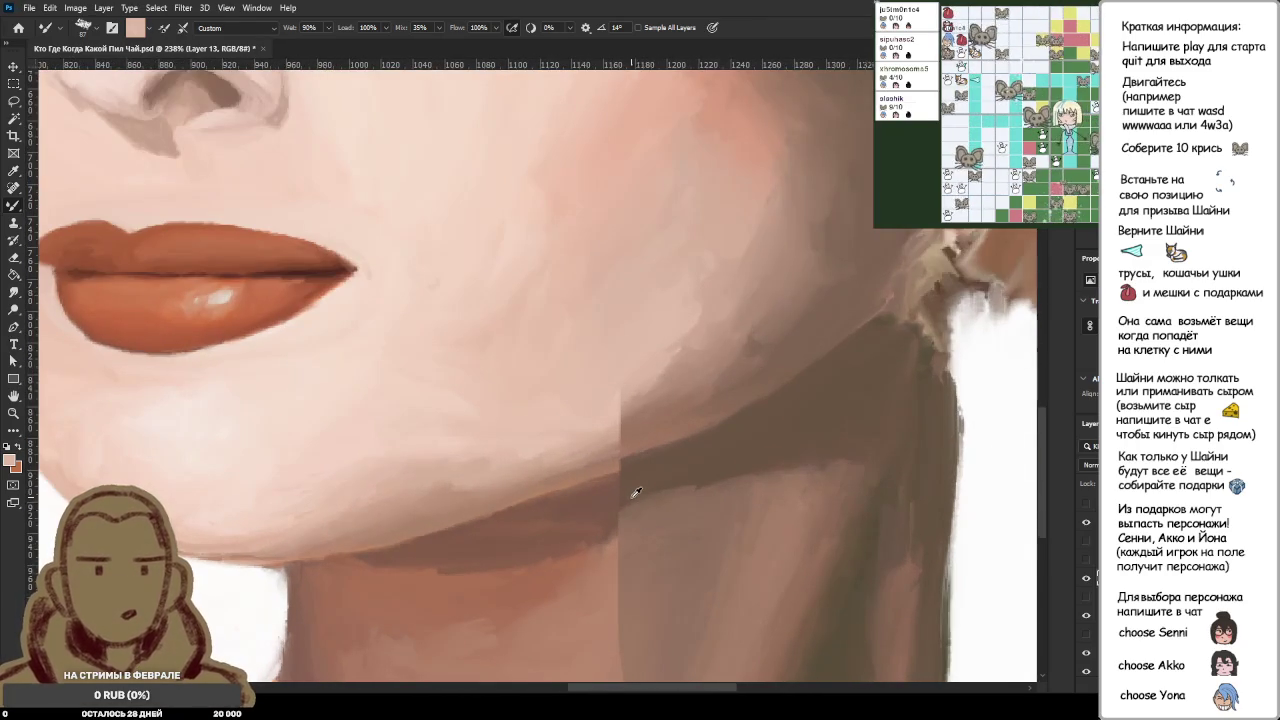
pyautogui.scroll(-2, 636, 492)
pyautogui.keyDown('alt'); pyautogui.click(618, 472); pyautogui.keyUp('alt')
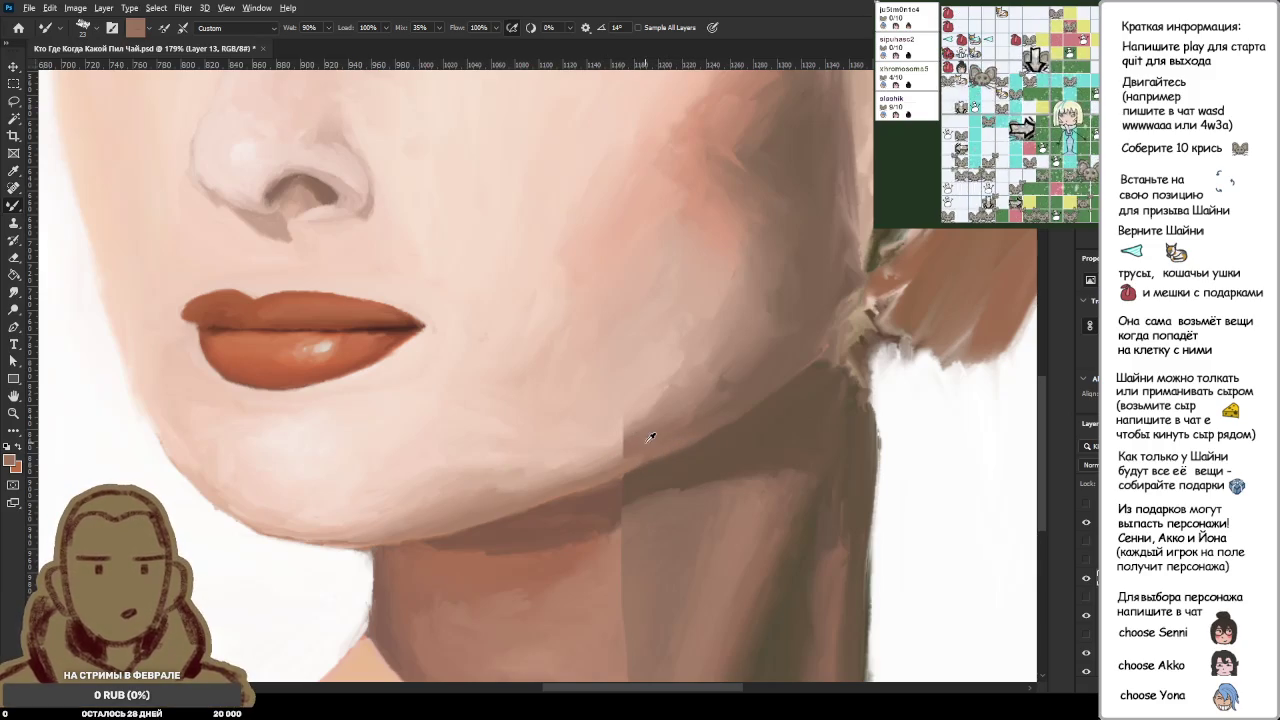
pyautogui.moveTo(612, 453); pyautogui.dragTo(640, 443)
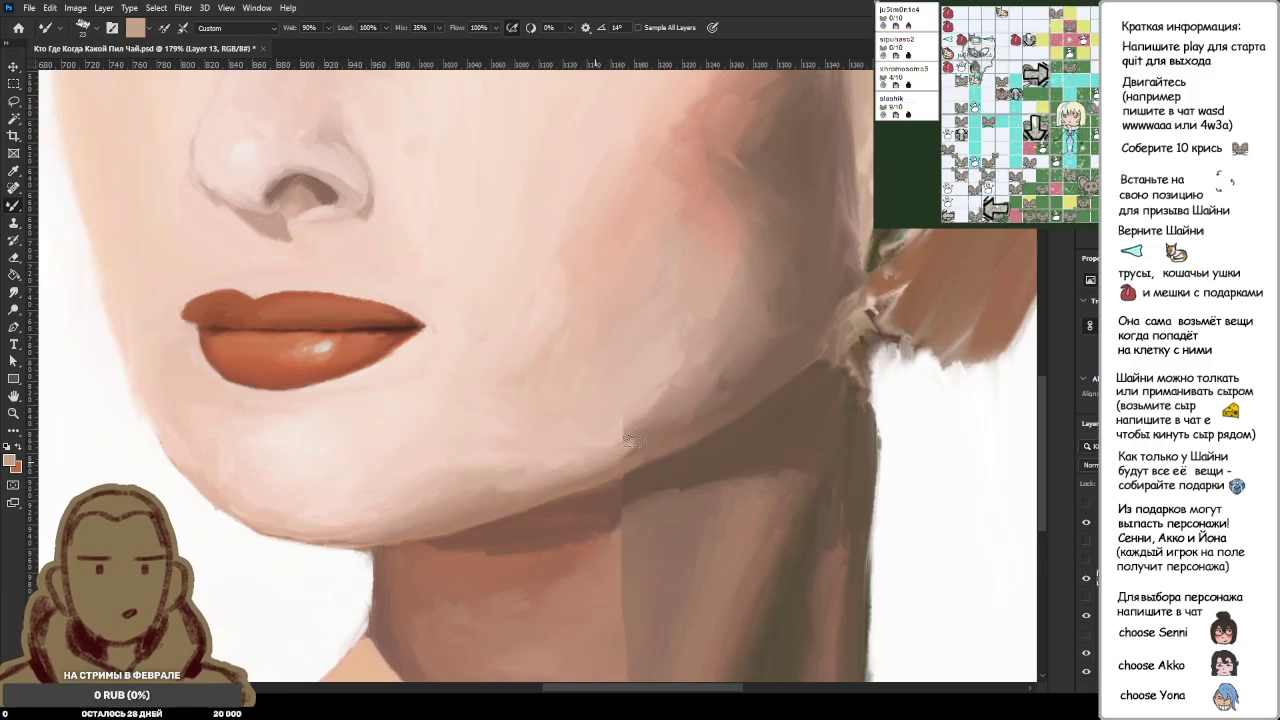
# Step: Sample light skin pink, darker brown and a lighter jaw peach from the painting
pyautogui.keyDown('alt'); pyautogui.click(616, 444); pyautogui.keyUp('alt')
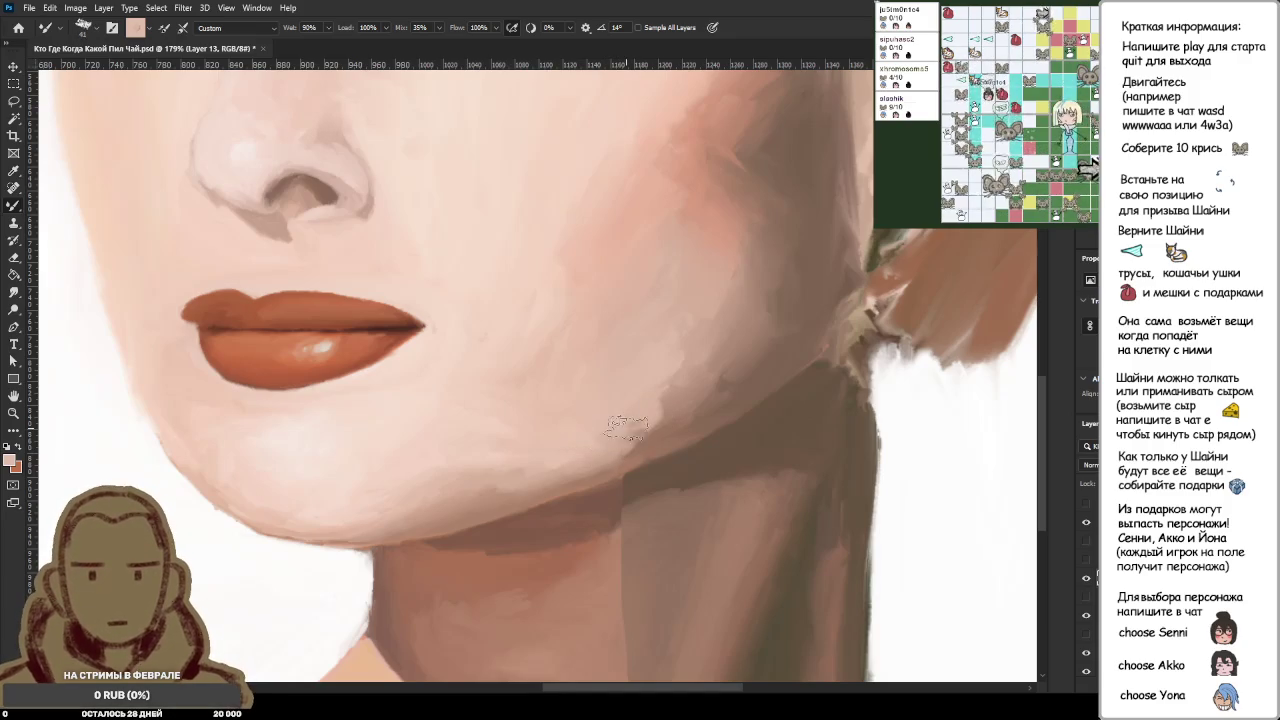
pyautogui.keyDown('alt'); pyautogui.click(645, 448); pyautogui.keyUp('alt')
pyautogui.scroll(-5, 690, 432)
pyautogui.keyDown('alt'); pyautogui.click(662, 412); pyautogui.keyUp('alt')
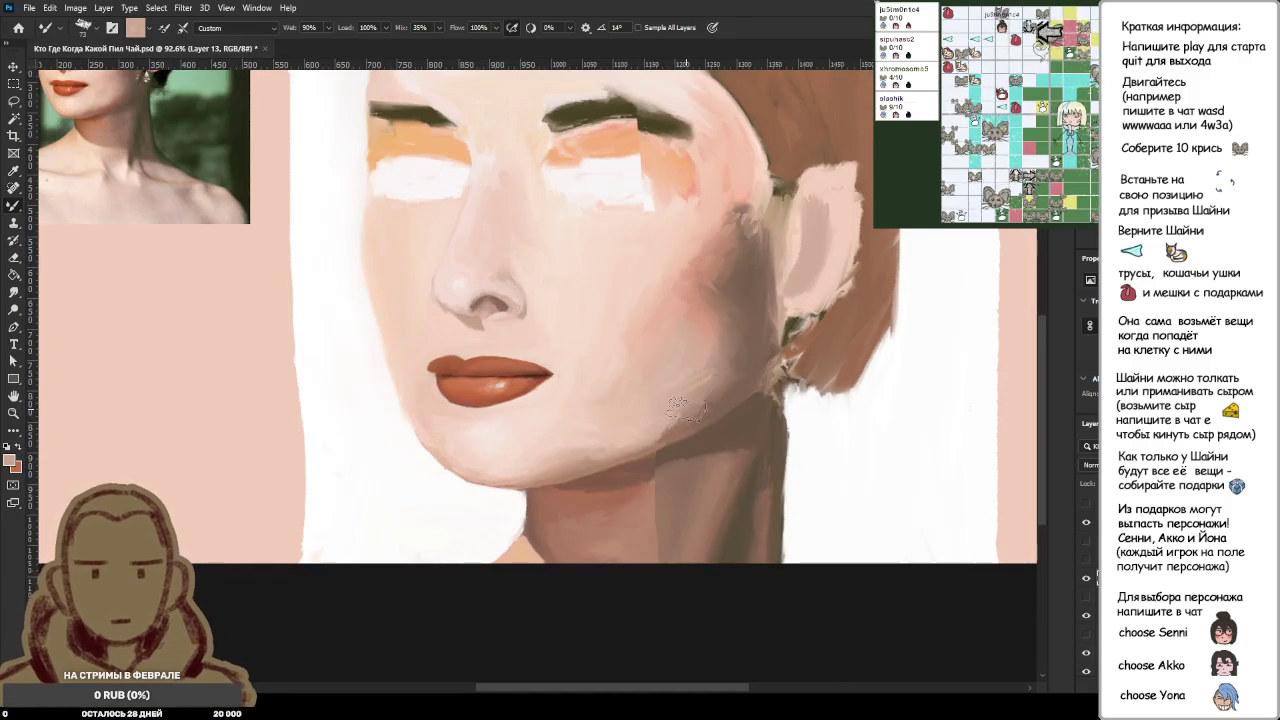
# Step: Load the Mixer Brush with cheek shadow and peach tones and dab along the jaw
pyautogui.keyDown('alt'); pyautogui.click(702, 374); pyautogui.keyUp('alt')
pyautogui.keyDown('alt'); pyautogui.click(621, 439); pyautogui.keyUp('alt')
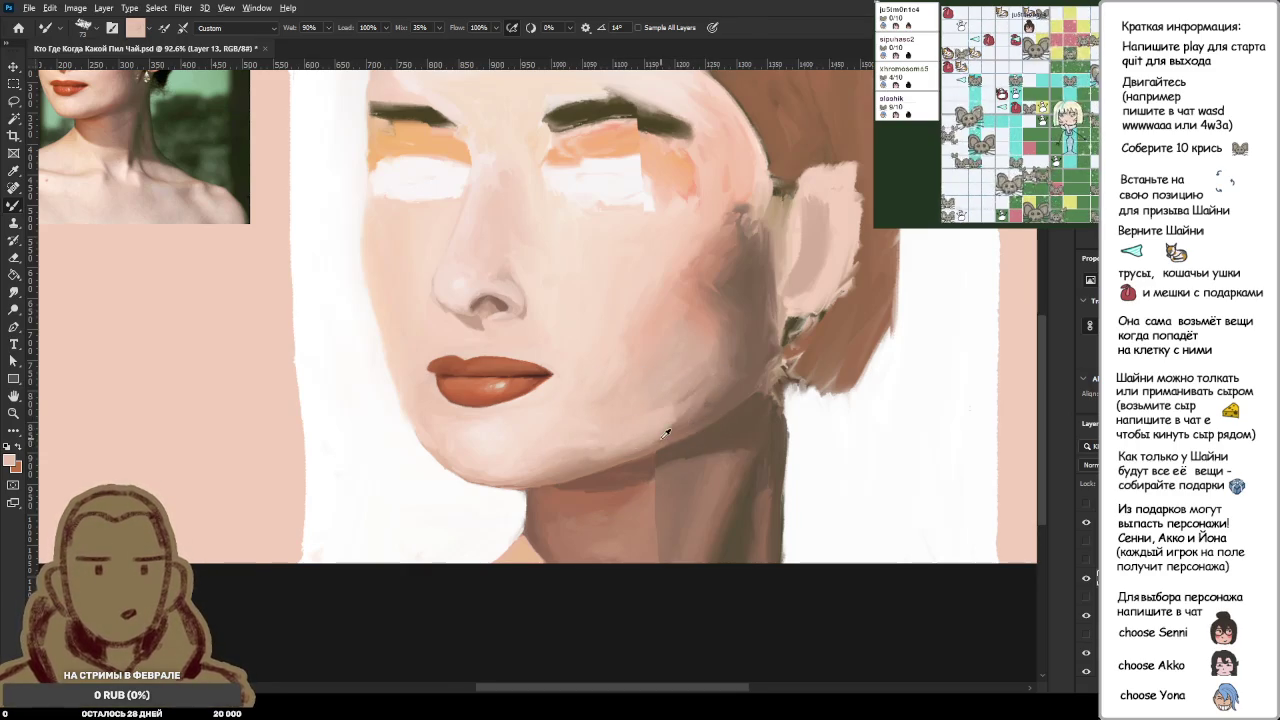
pyautogui.scroll(3, 655, 430)
pyautogui.keyDown('alt'); pyautogui.click(645, 435); pyautogui.keyUp('alt')
pyautogui.keyDown('alt'); pyautogui.click(650, 428); pyautogui.keyUp('alt')
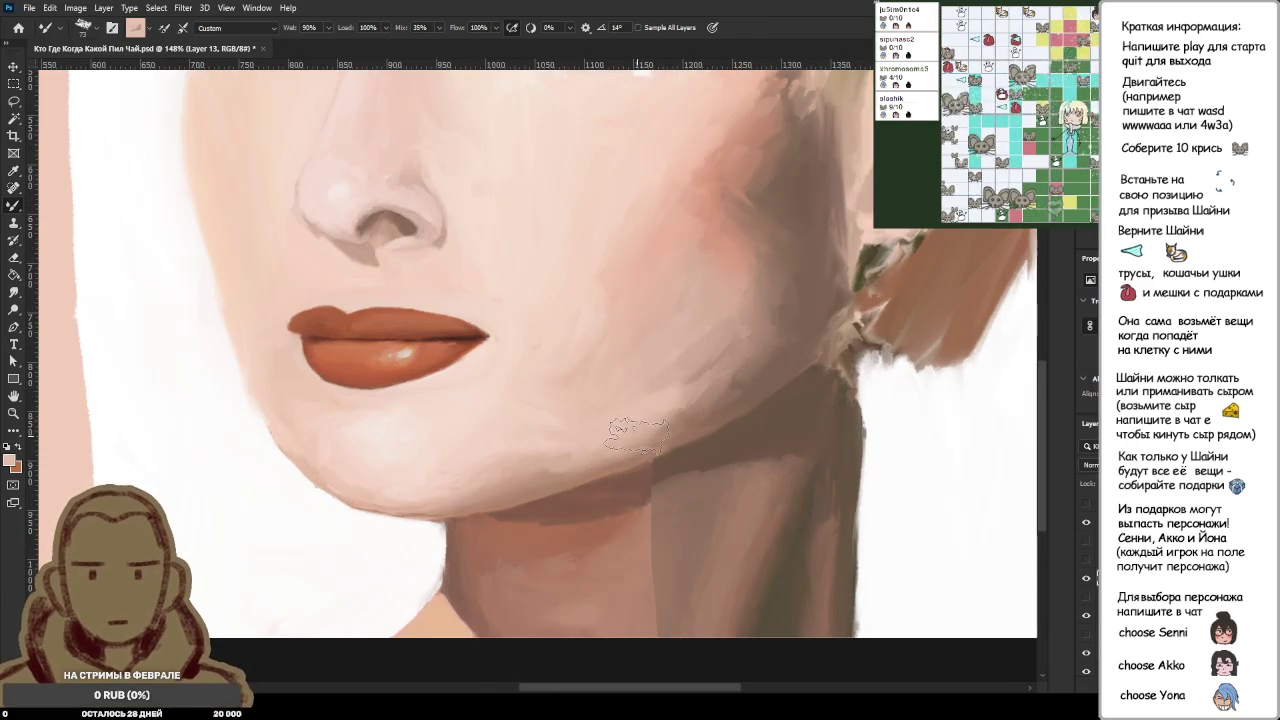
pyautogui.keyDown('alt'); pyautogui.click(655, 421); pyautogui.keyUp('alt')
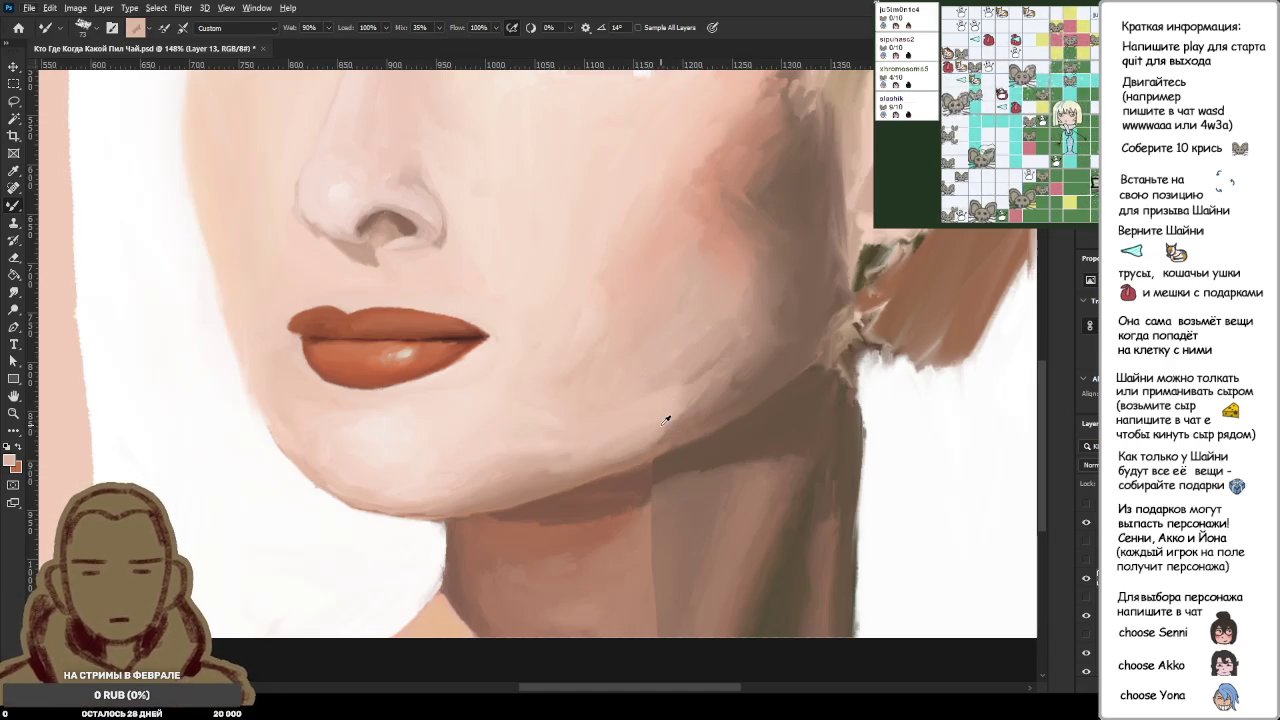
pyautogui.click(648, 432)
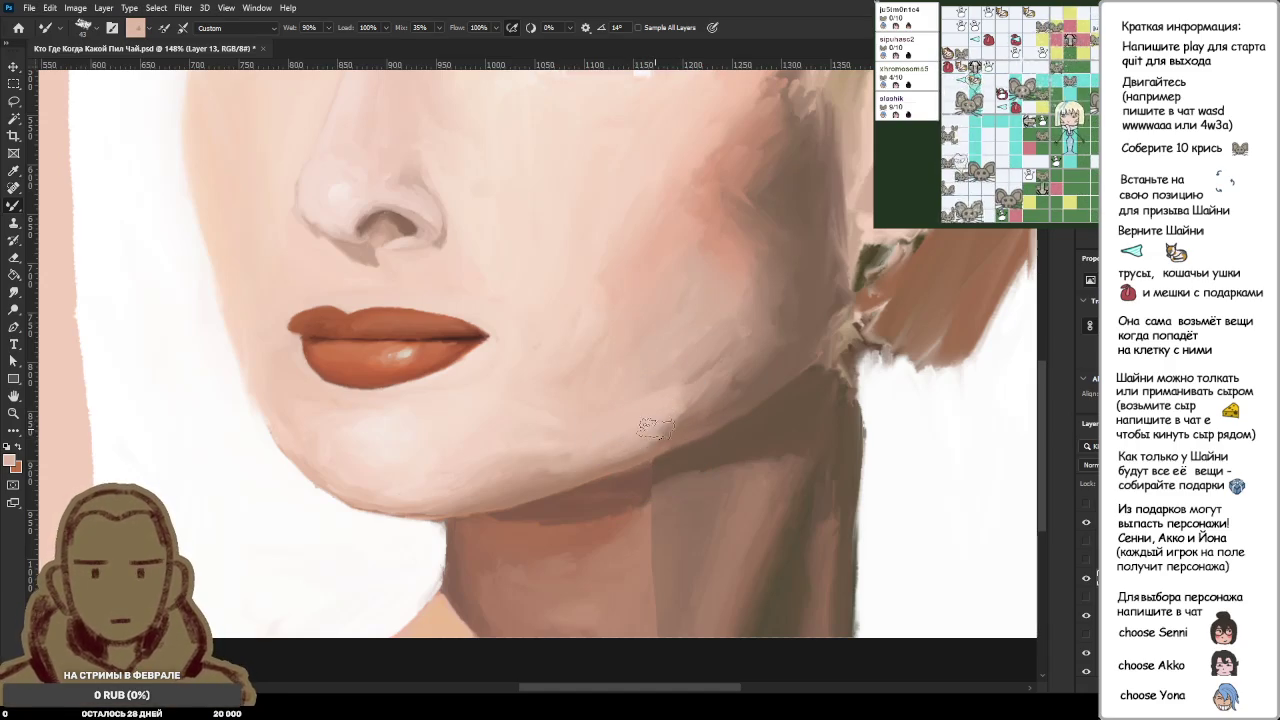
pyautogui.keyDown('alt'); pyautogui.click(643, 438); pyautogui.keyUp('alt')
# Step: Smooth the jawline shading with short blending strokes toward the neck
pyautogui.moveTo(642, 438); pyautogui.dragTo(680, 408)
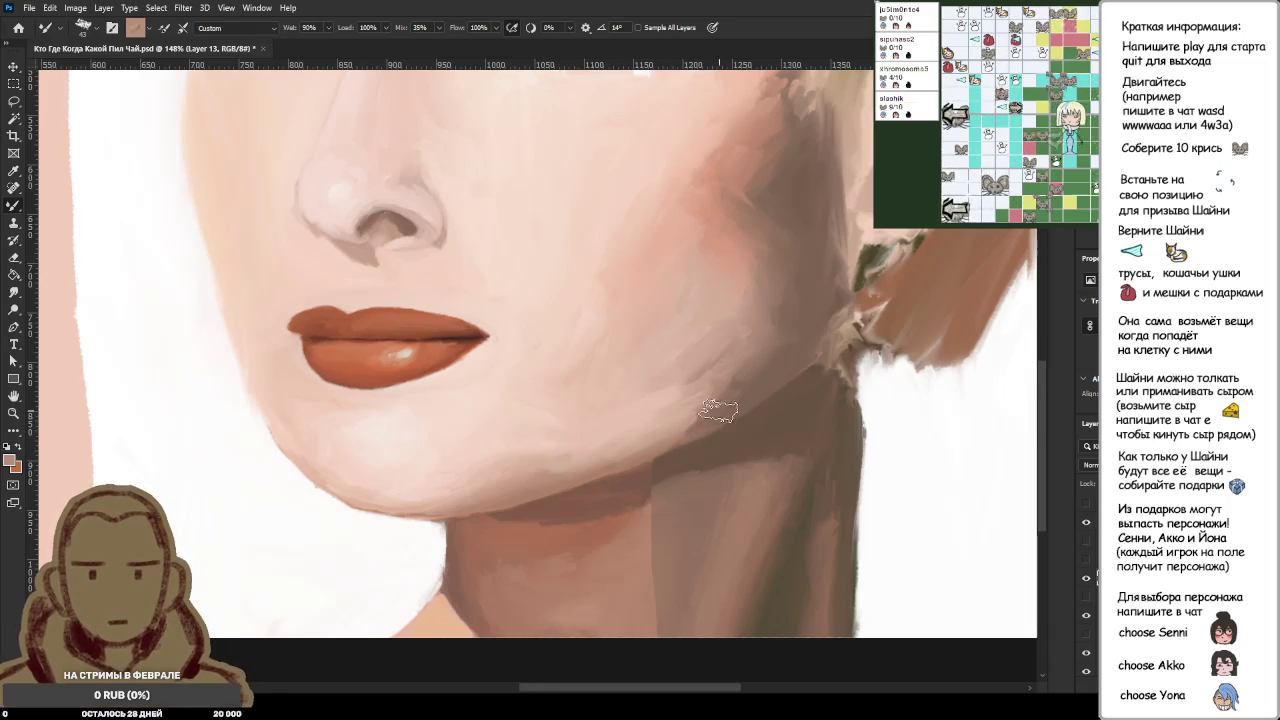
pyautogui.moveTo(705, 416); pyautogui.dragTo(630, 438)
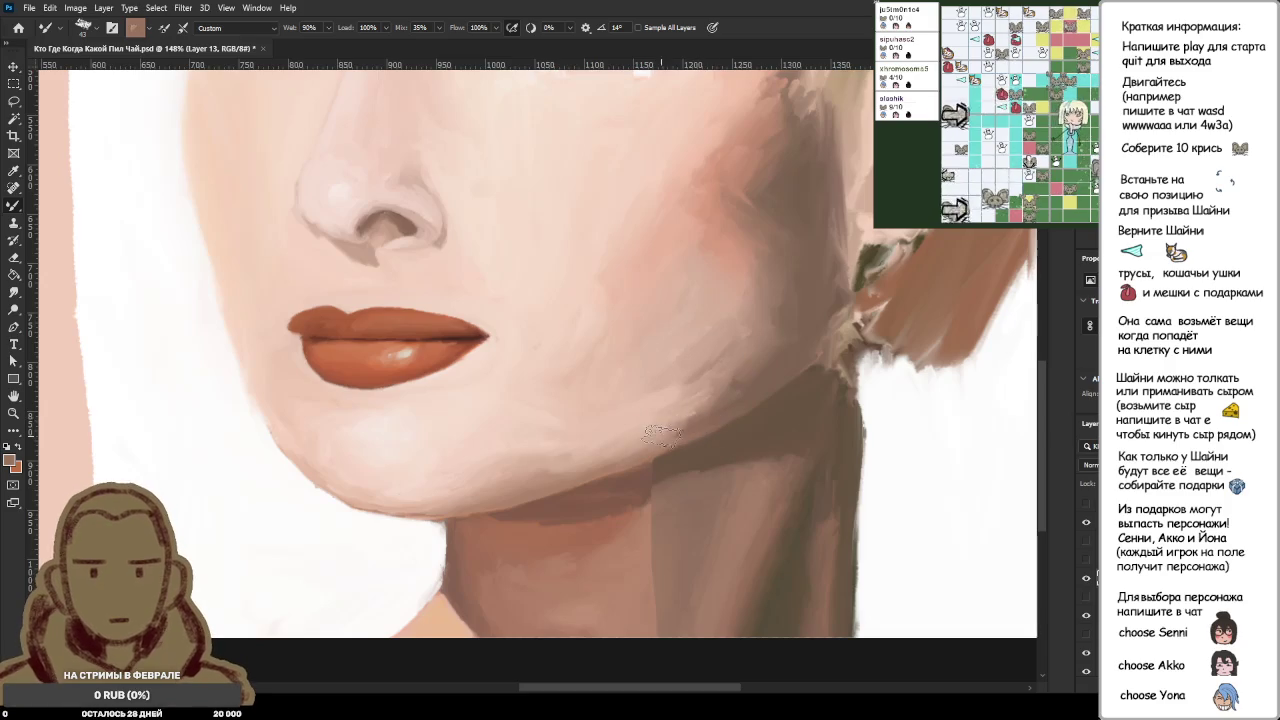
pyautogui.moveTo(703, 415); pyautogui.dragTo(678, 433)
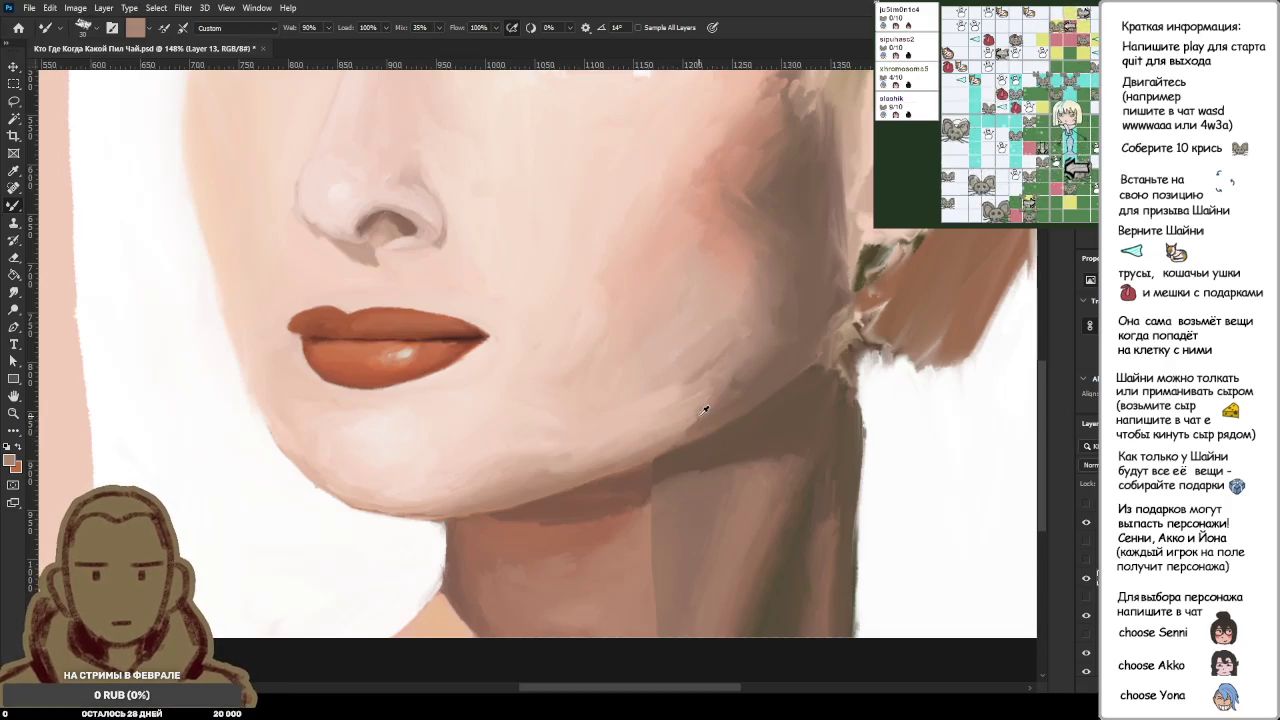
pyautogui.scroll(-3, 704, 412)
pyautogui.scroll(-2, 704, 412)
pyautogui.scroll(-2, 706, 448)
pyautogui.scroll(2, 596, 468)
pyautogui.scroll(3, 595, 465)
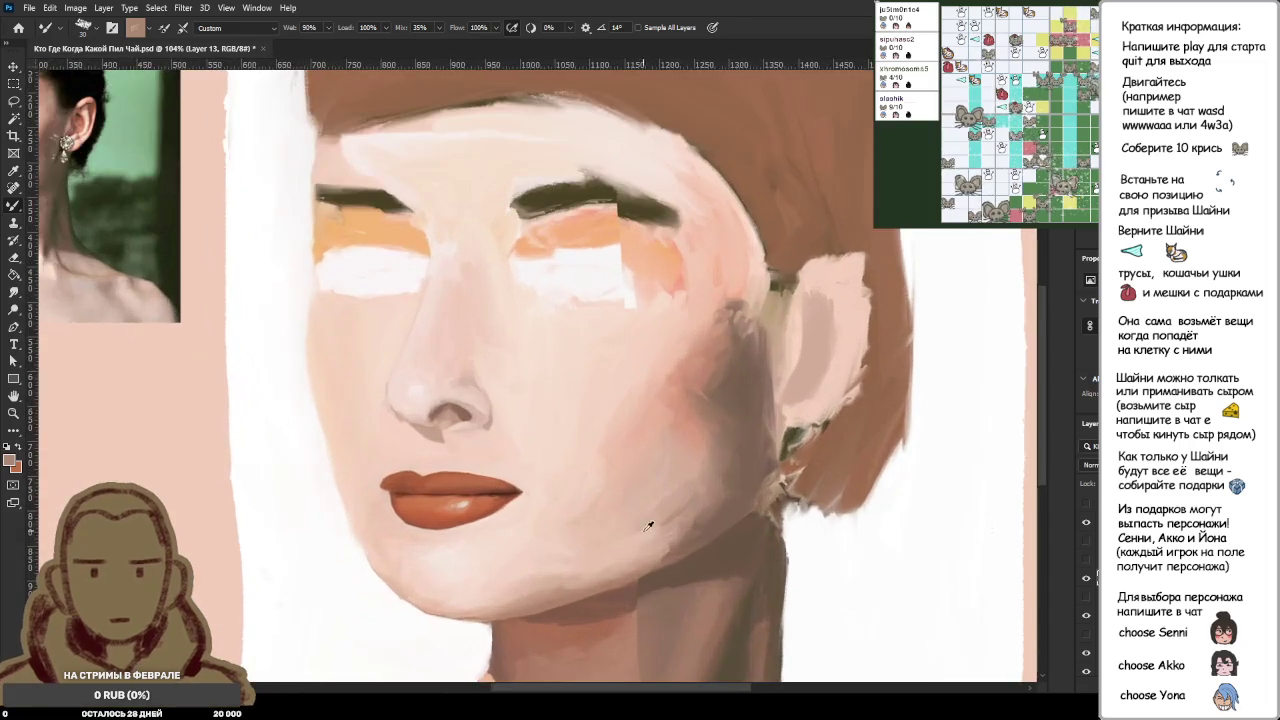
# Step: Sample lighter and darker skin tones from the face, jaw and cheek
pyautogui.scroll(2, 660, 550)
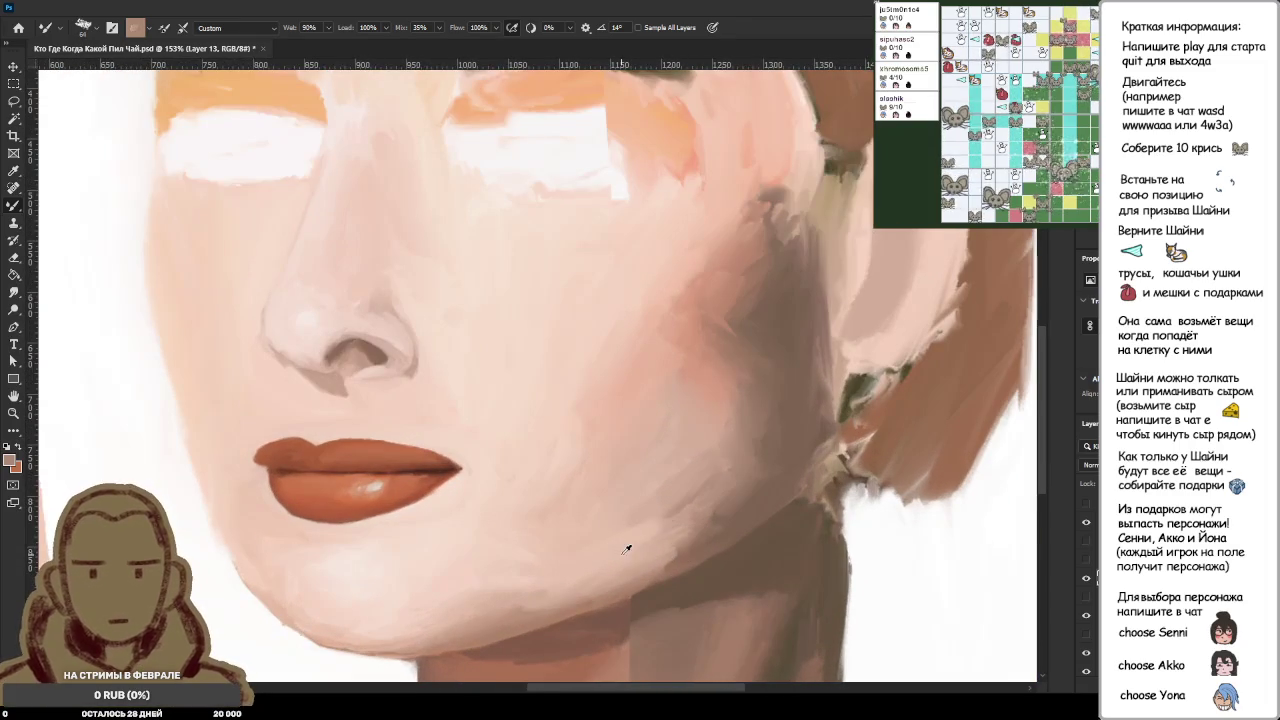
pyautogui.keyDown('alt'); pyautogui.click(625, 551); pyautogui.keyUp('alt')
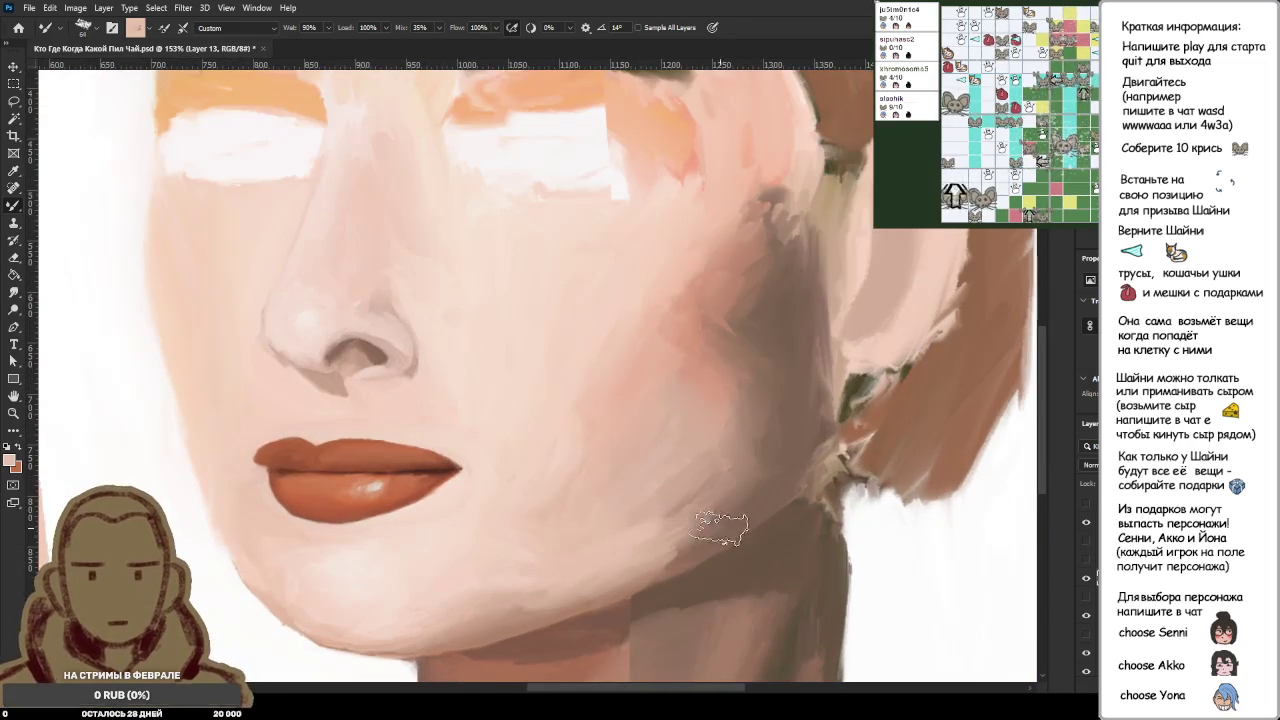
pyautogui.keyDown('alt'); pyautogui.click(672, 547); pyautogui.keyUp('alt')
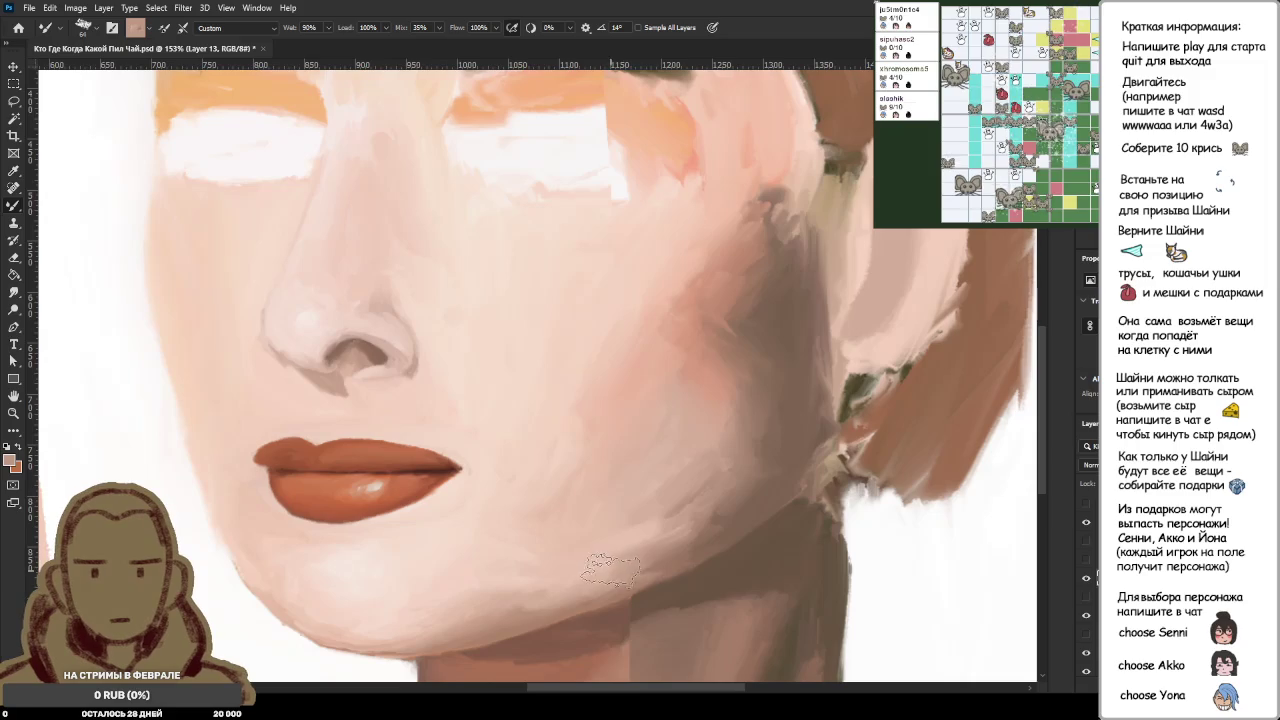
pyautogui.keyDown('alt'); pyautogui.click(598, 565); pyautogui.keyUp('alt')
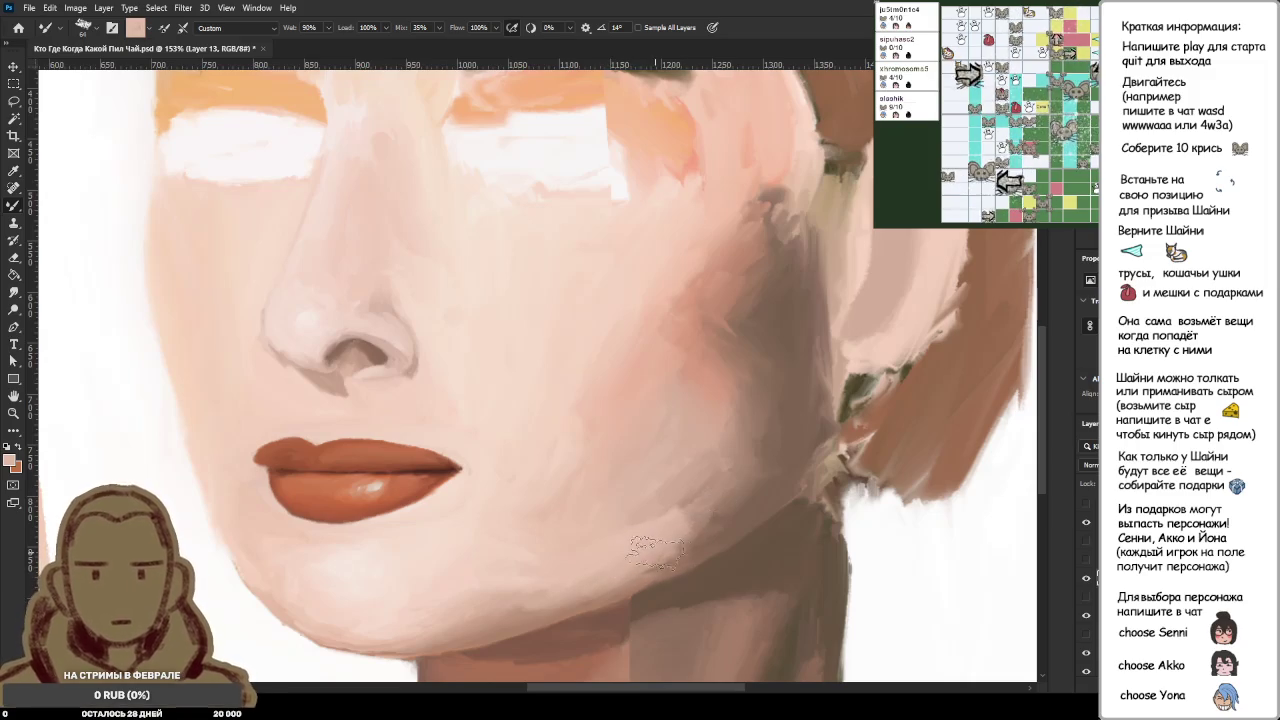
pyautogui.scroll(-5, 655, 550)
pyautogui.scroll(5, 606, 540)
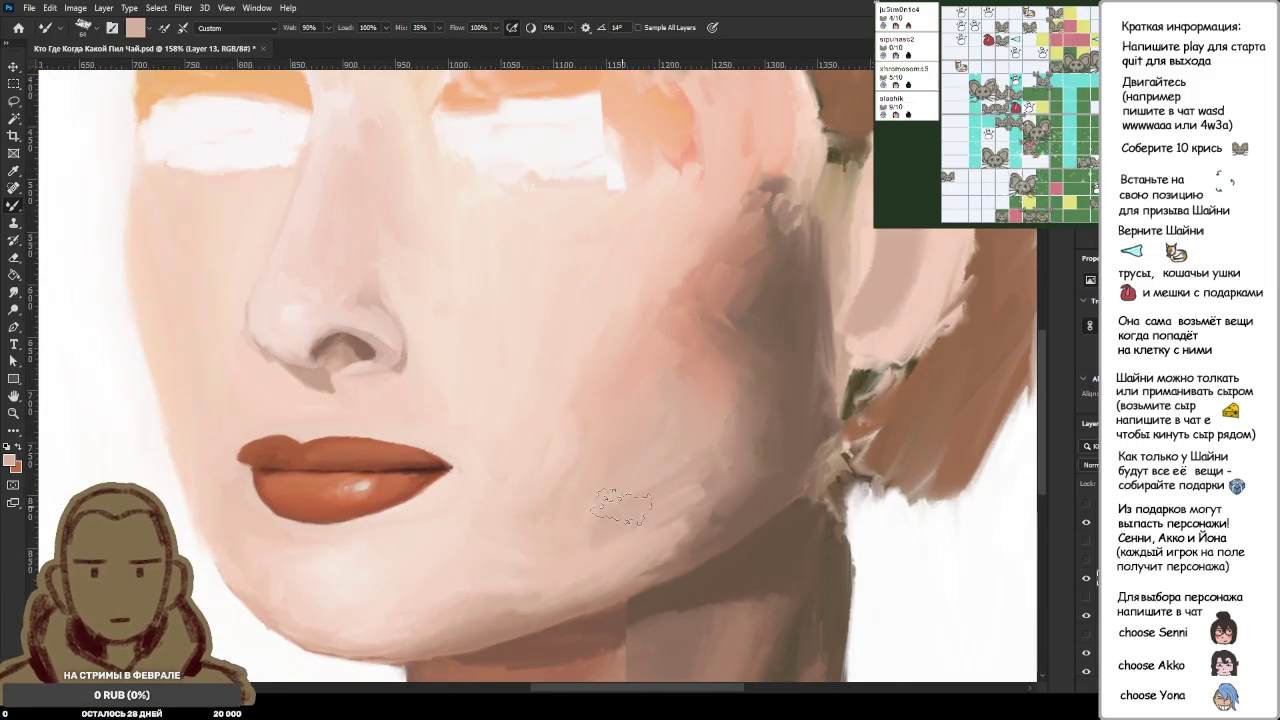
pyautogui.scroll(-5, 600, 500)
pyautogui.scroll(2, 622, 491)
pyautogui.scroll(3, 622, 491)
pyautogui.scroll(2, 645, 520)
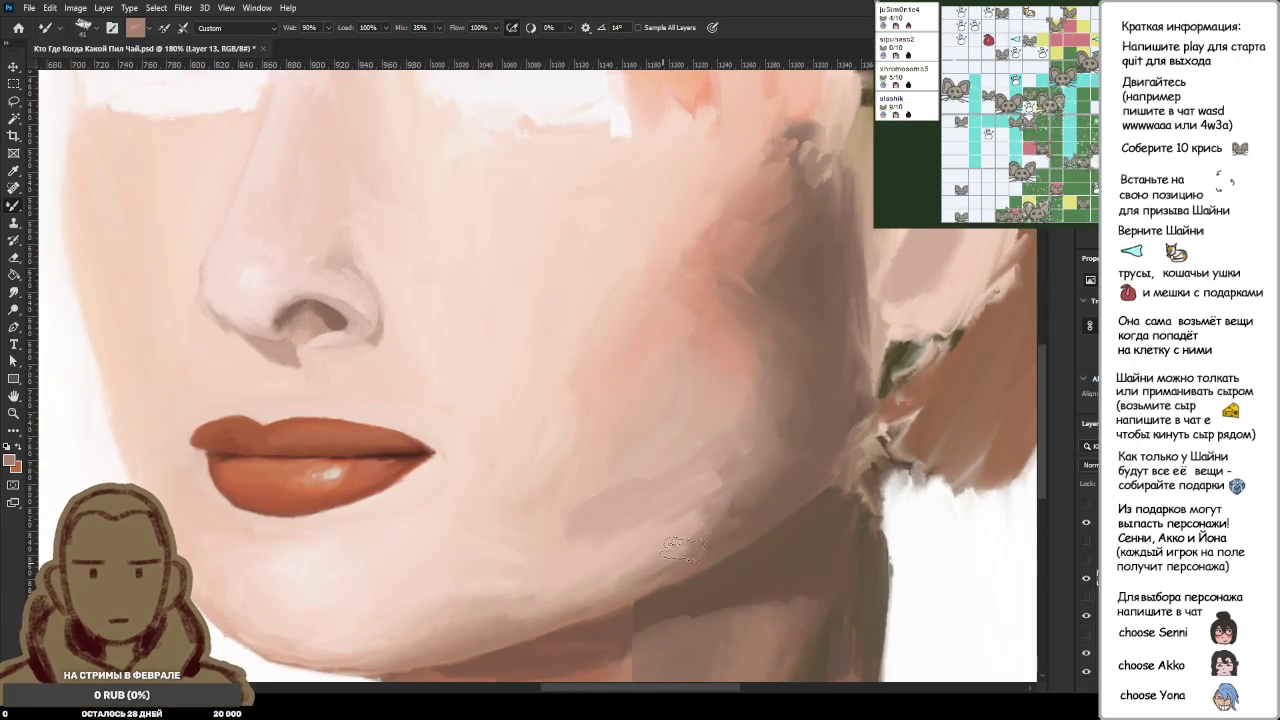
# Step: Sample light cheek pinks and jaw skin tones to even out the lower cheek
pyautogui.keyDown('alt'); pyautogui.click(652, 534); pyautogui.keyUp('alt')
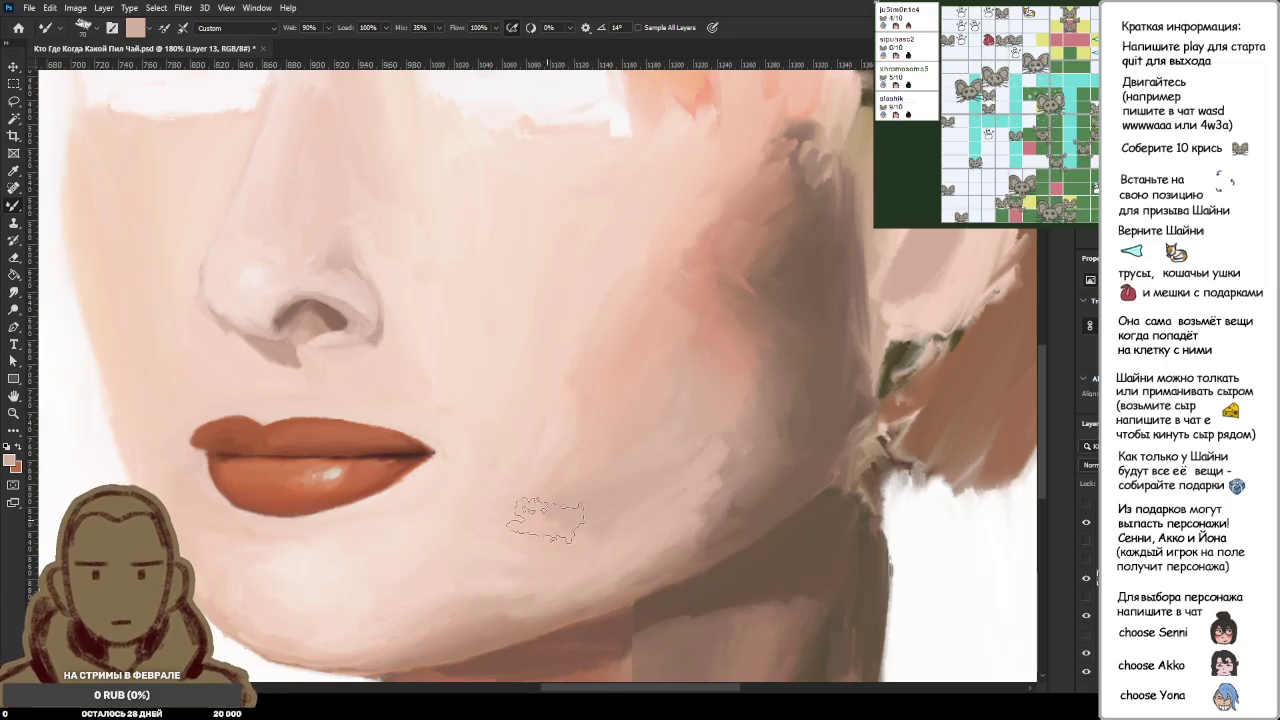
pyautogui.keyDown('alt'); pyautogui.click(518, 492); pyautogui.keyUp('alt')
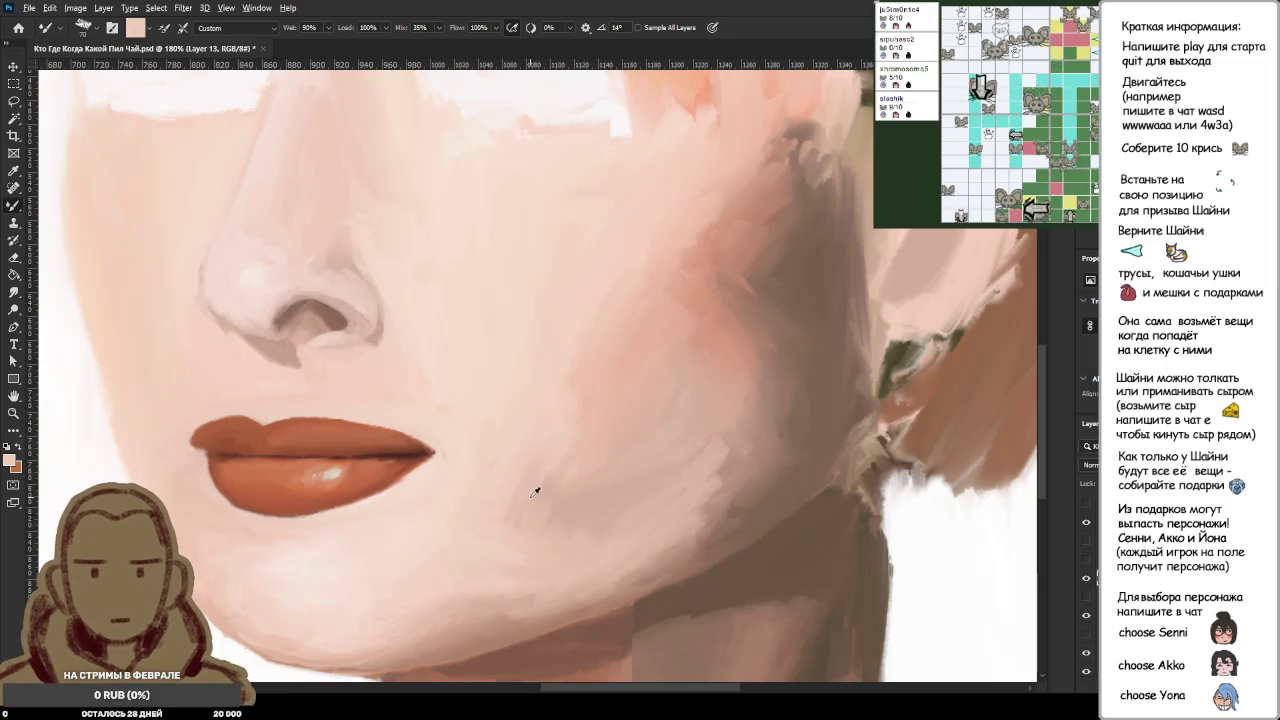
pyautogui.keyDown('alt'); pyautogui.click(676, 490); pyautogui.keyUp('alt')
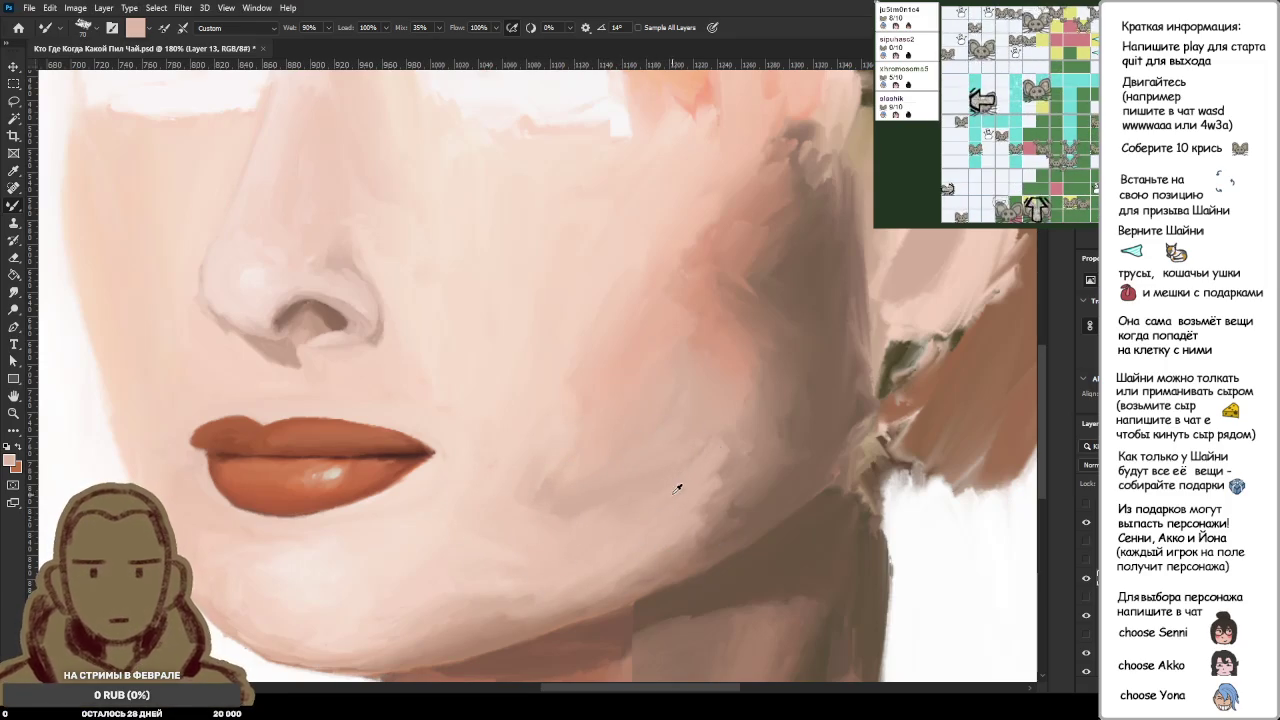
pyautogui.keyDown('alt'); pyautogui.click(716, 453); pyautogui.keyUp('alt')
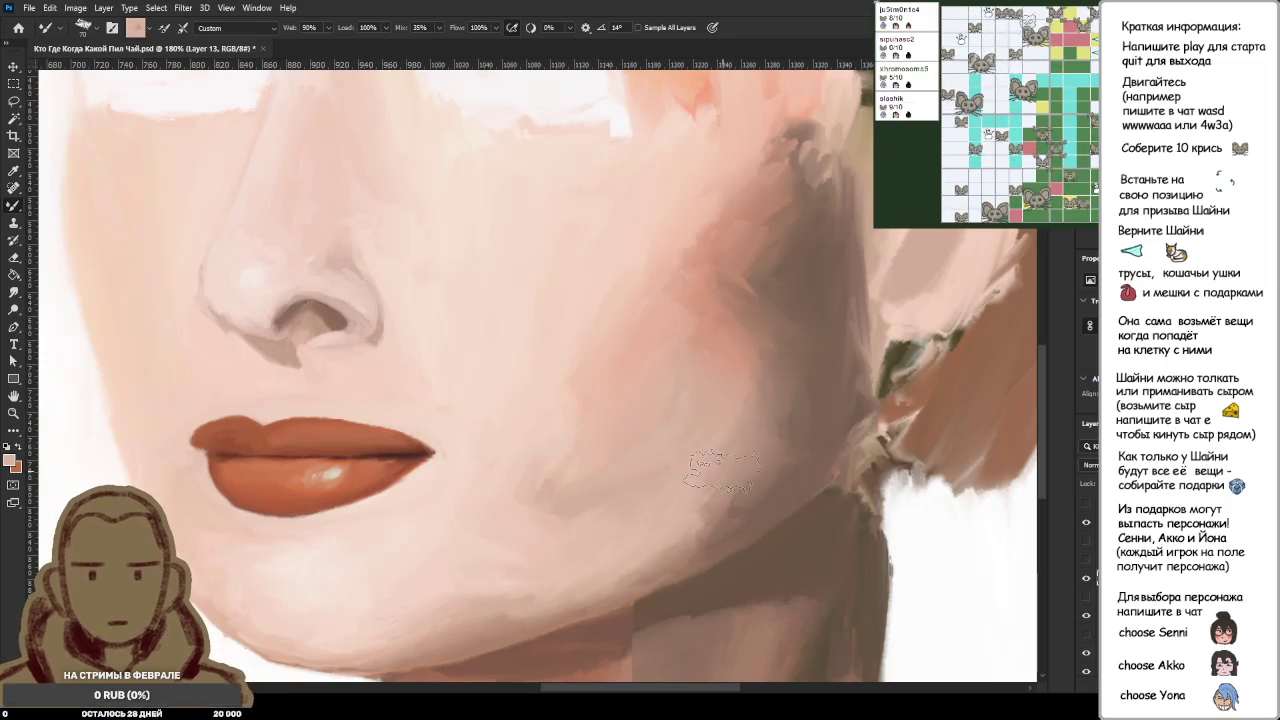
pyautogui.scroll(-5, 715, 490)
pyautogui.scroll(-3, 700, 515)
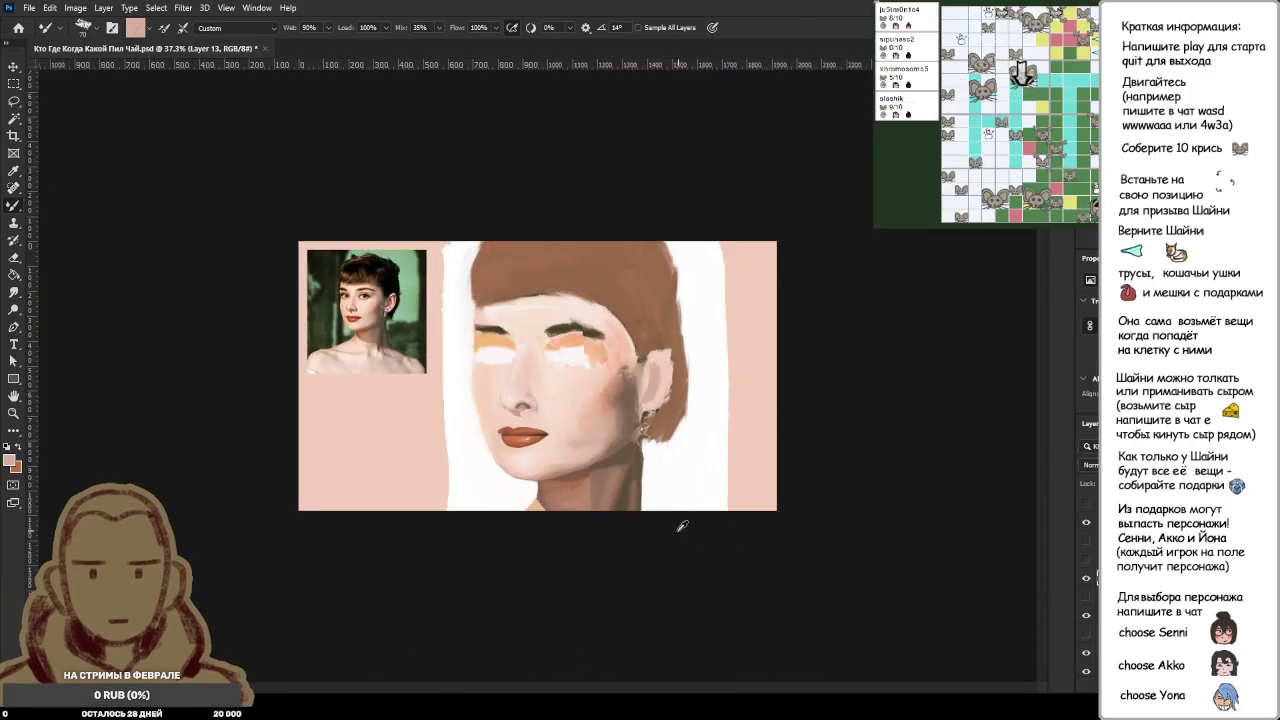
# Step: Zoom in on the painted face and blend warm skin tones from the right cheek toward the ear
pyautogui.scroll(-2, 690, 524)
pyautogui.scroll(-2, 672, 525)
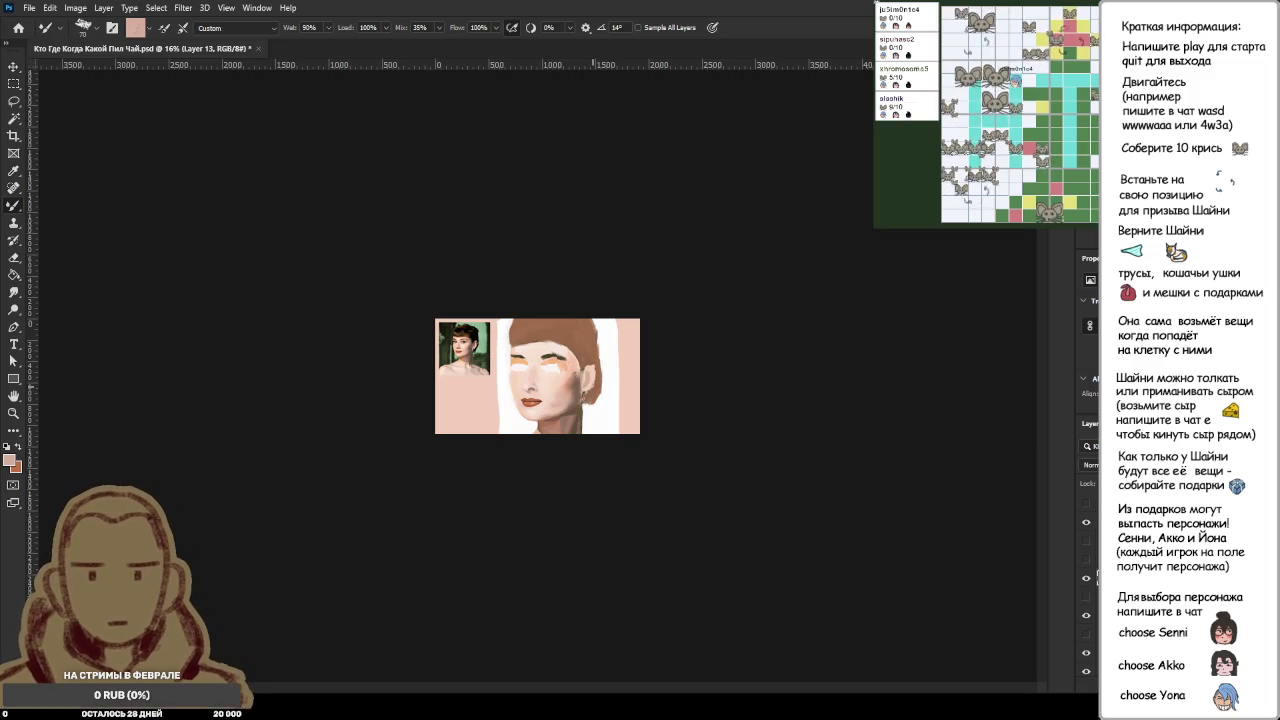
pyautogui.moveTo(540, 410); pyautogui.dragTo(760, 587)
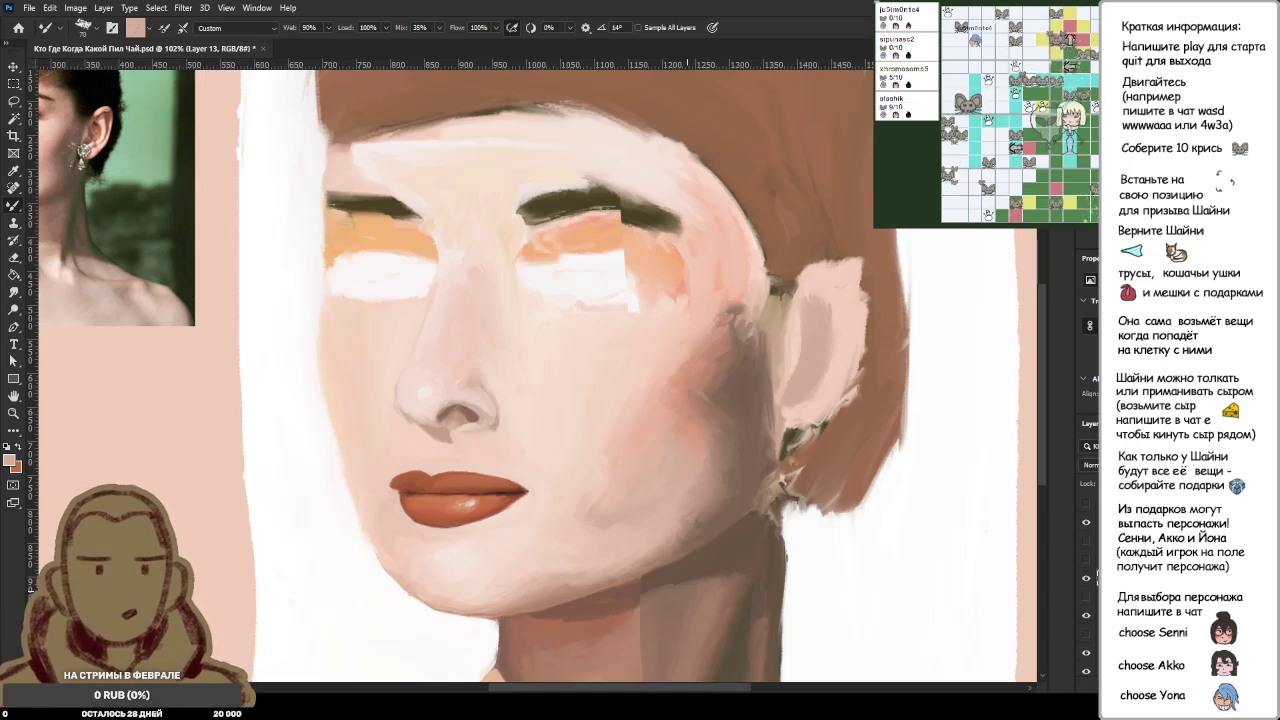
pyautogui.keyDown('alt'); pyautogui.scroll(-5, 512, 407); pyautogui.keyUp('alt')
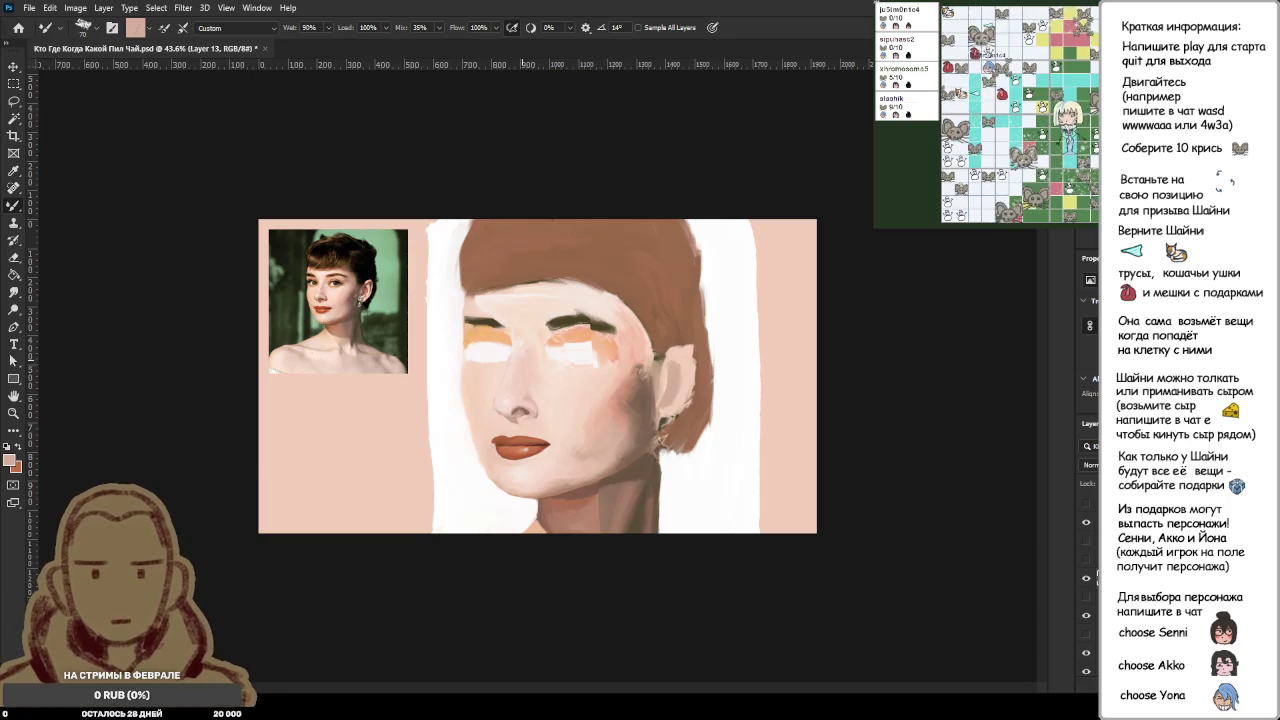
pyautogui.scroll(2, 614, 500)
# Step: Zoom into the chin and neck shadow, then back out to 28.8% to review
pyautogui.scroll(1, 651, 508)
pyautogui.scroll(-1, 643, 505)
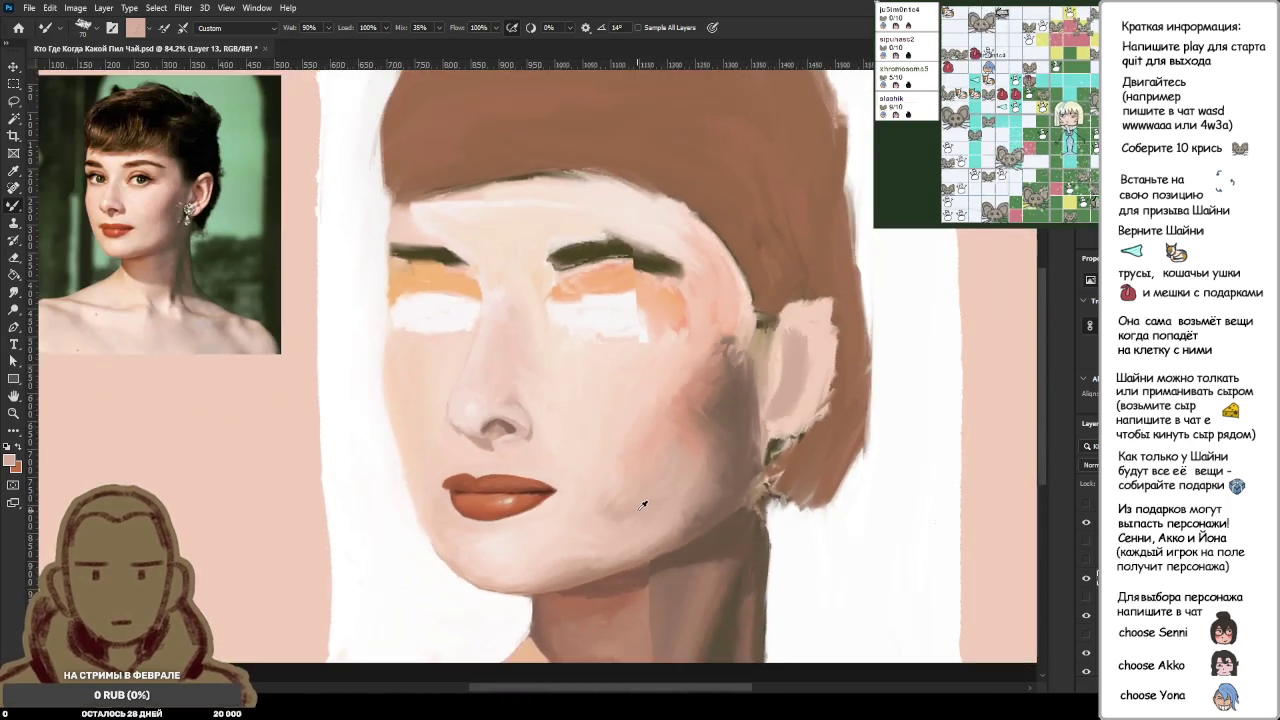
pyautogui.scroll(-2, 643, 505)
pyautogui.scroll(1, 660, 502)
pyautogui.scroll(1, 655, 540)
pyautogui.scroll(2, 655, 577)
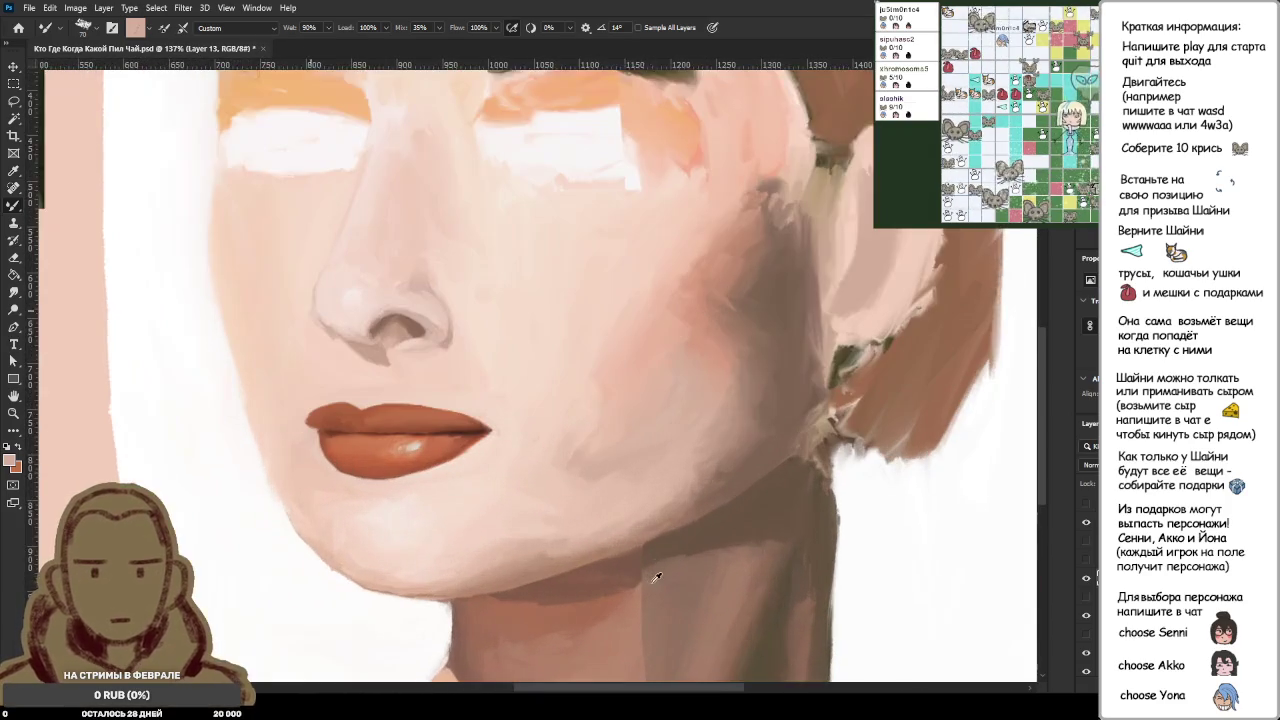
pyautogui.scroll(1, 655, 577)
pyautogui.scroll(1, 645, 545)
pyautogui.scroll(1, 634, 523)
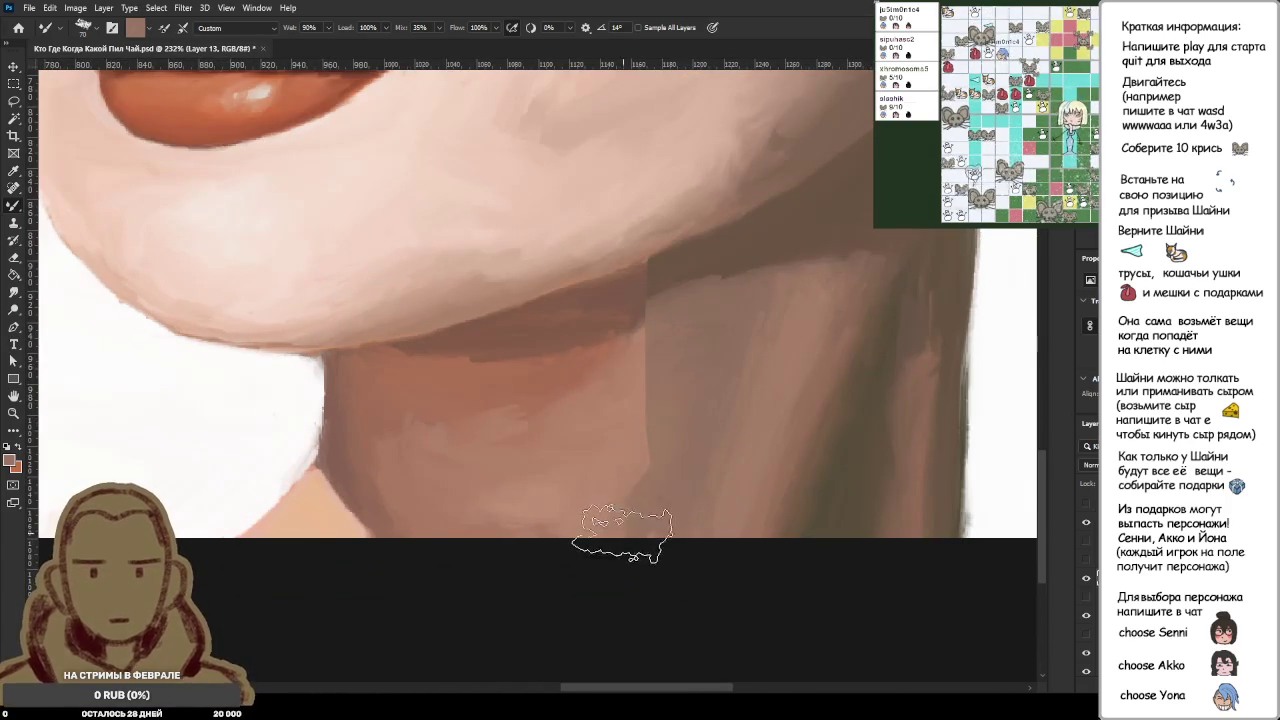
pyautogui.scroll(-1, 582, 598)
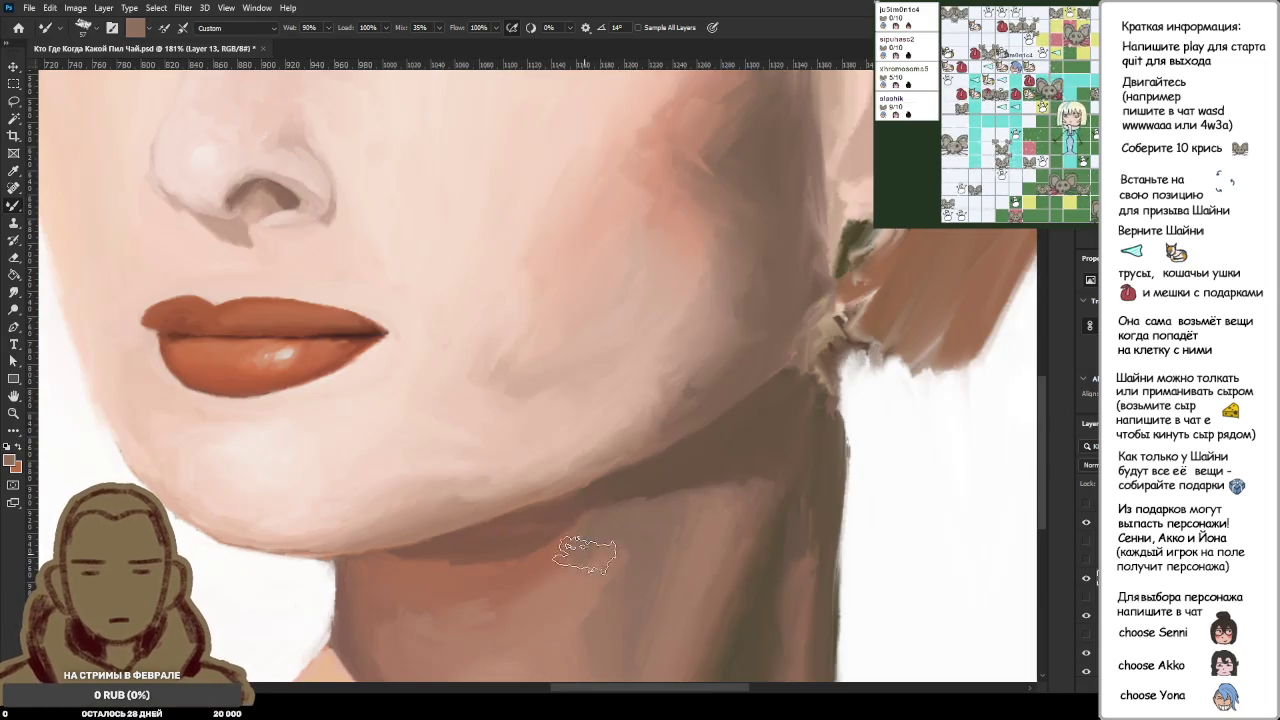
pyautogui.scroll(-5, 590, 580)
pyautogui.scroll(5, 600, 630)
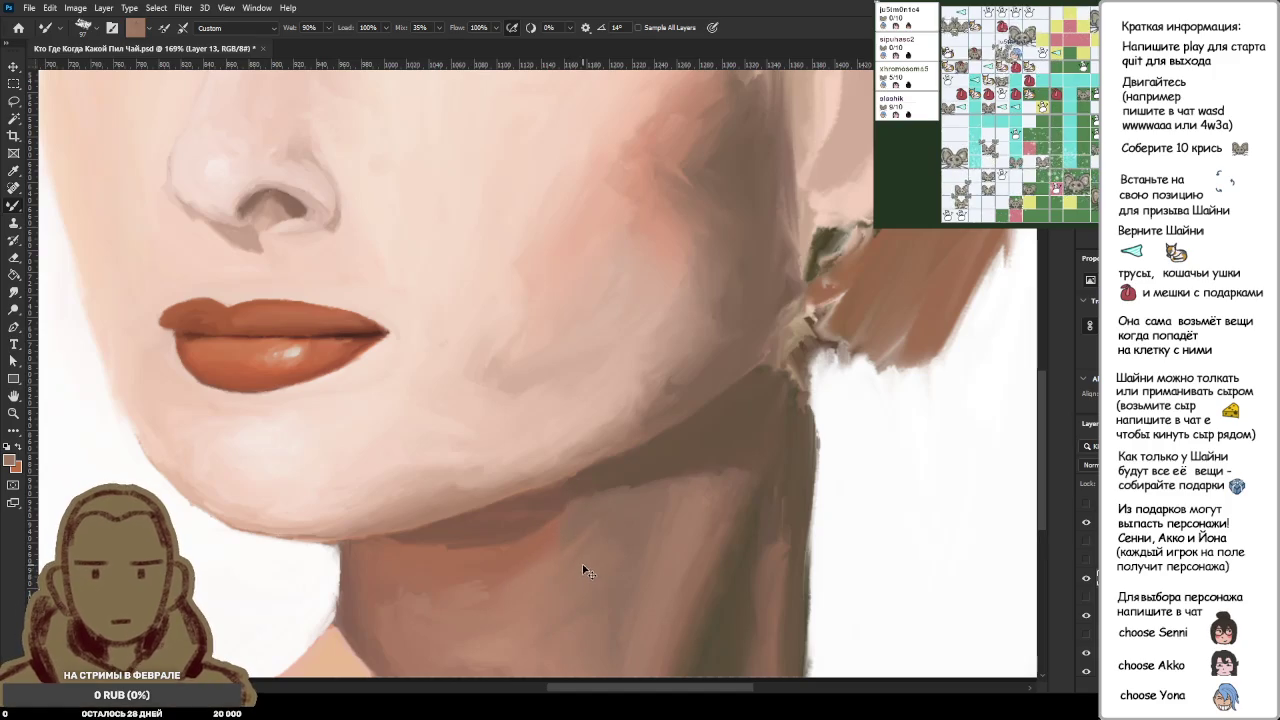
pyautogui.scroll(-2, 578, 610)
pyautogui.scroll(-1, 578, 612)
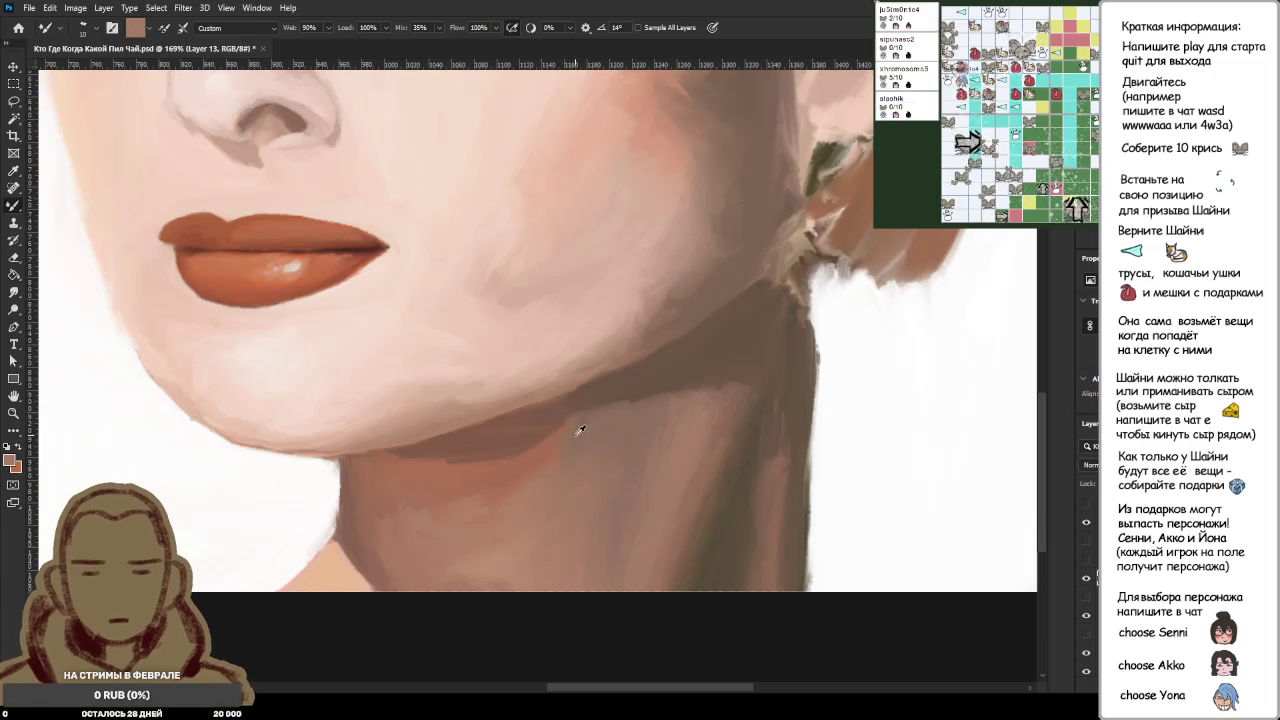
pyautogui.scroll(-4, 605, 465)
pyautogui.scroll(-4, 612, 474)
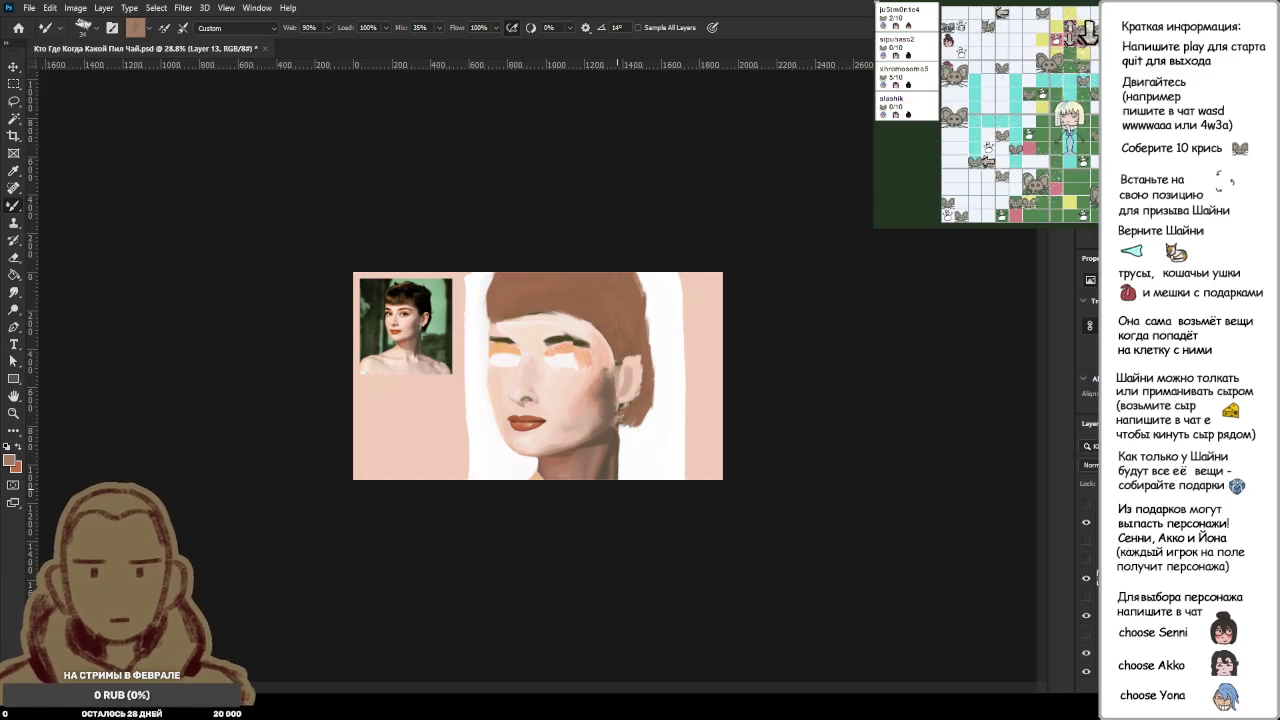
# Step: Zoom in around the face and sample the forehead skin tone
pyautogui.moveTo(611, 433)
pyautogui.mouseDown()
pyautogui.moveTo(662, 519)
pyautogui.moveTo(679, 508)
pyautogui.moveTo(655, 481)
pyautogui.mouseUp()
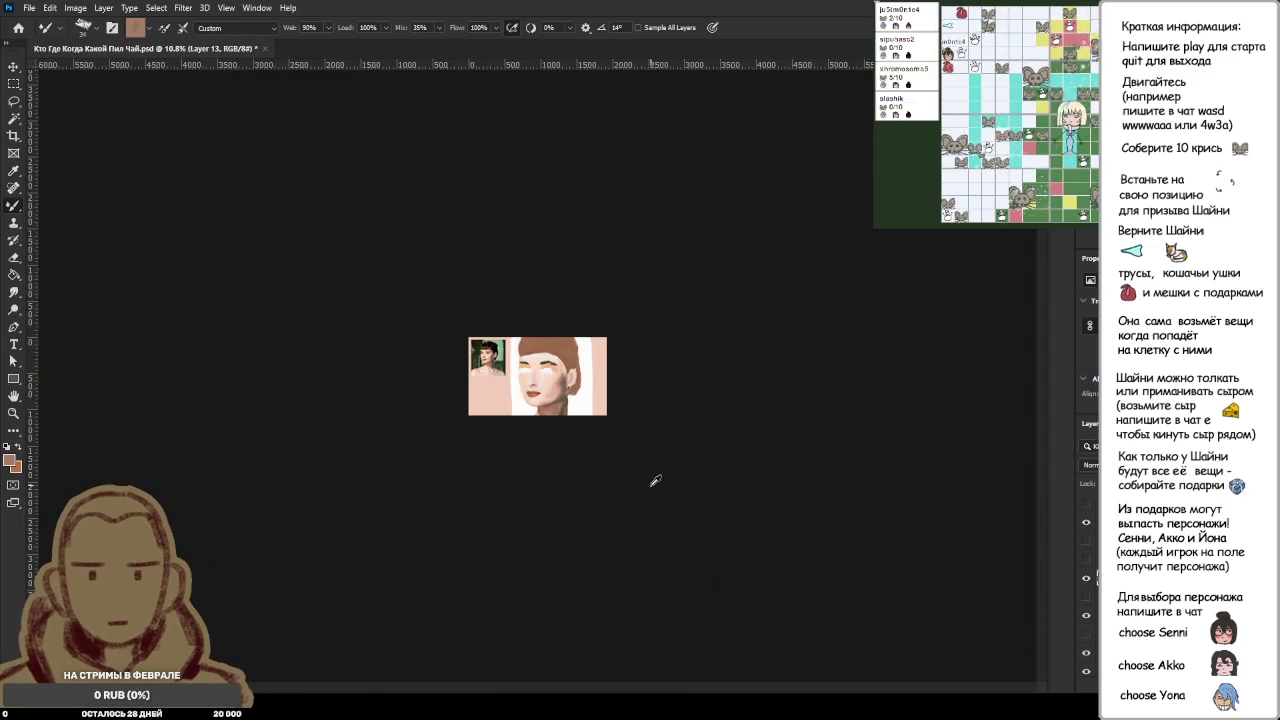
pyautogui.moveTo(594, 437); pyautogui.dragTo(520, 369)
pyautogui.scroll(1, 520, 369)
pyautogui.scroll(-4, 520, 369)
pyautogui.scroll(-2, 520, 369)
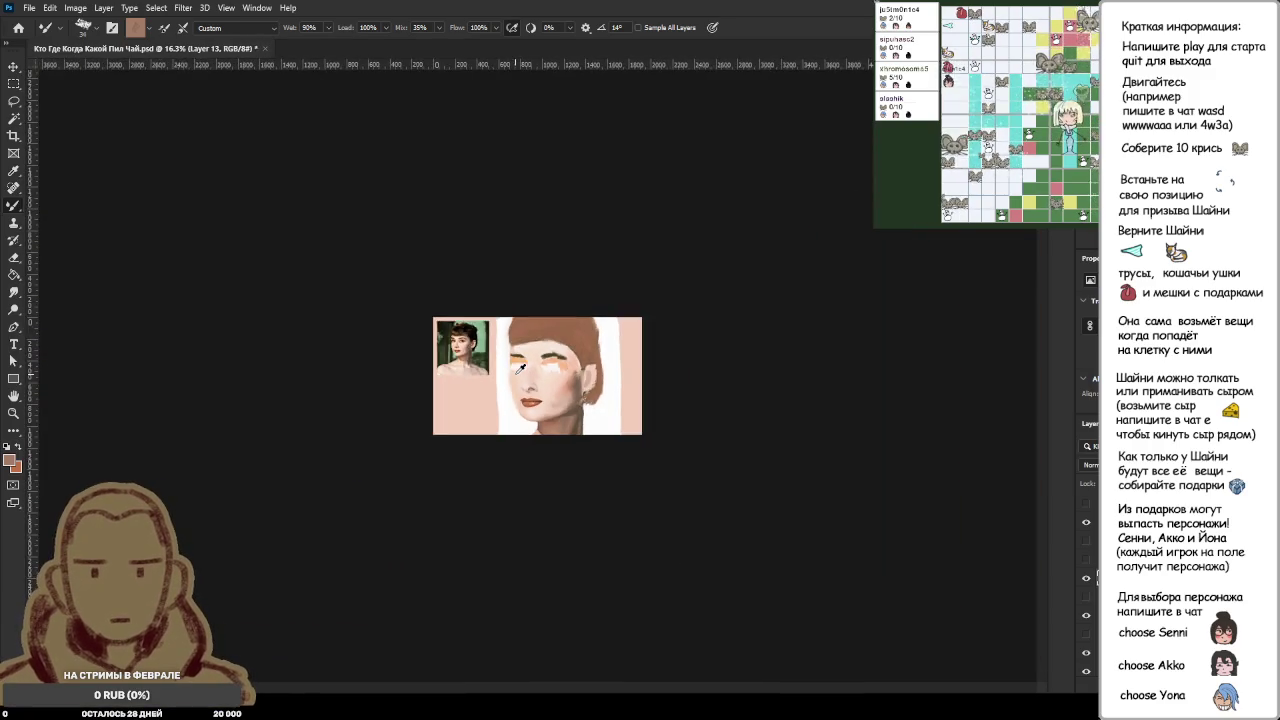
pyautogui.scroll(-2, 520, 369)
pyautogui.scroll(1, 566, 386)
pyautogui.scroll(2, 566, 386)
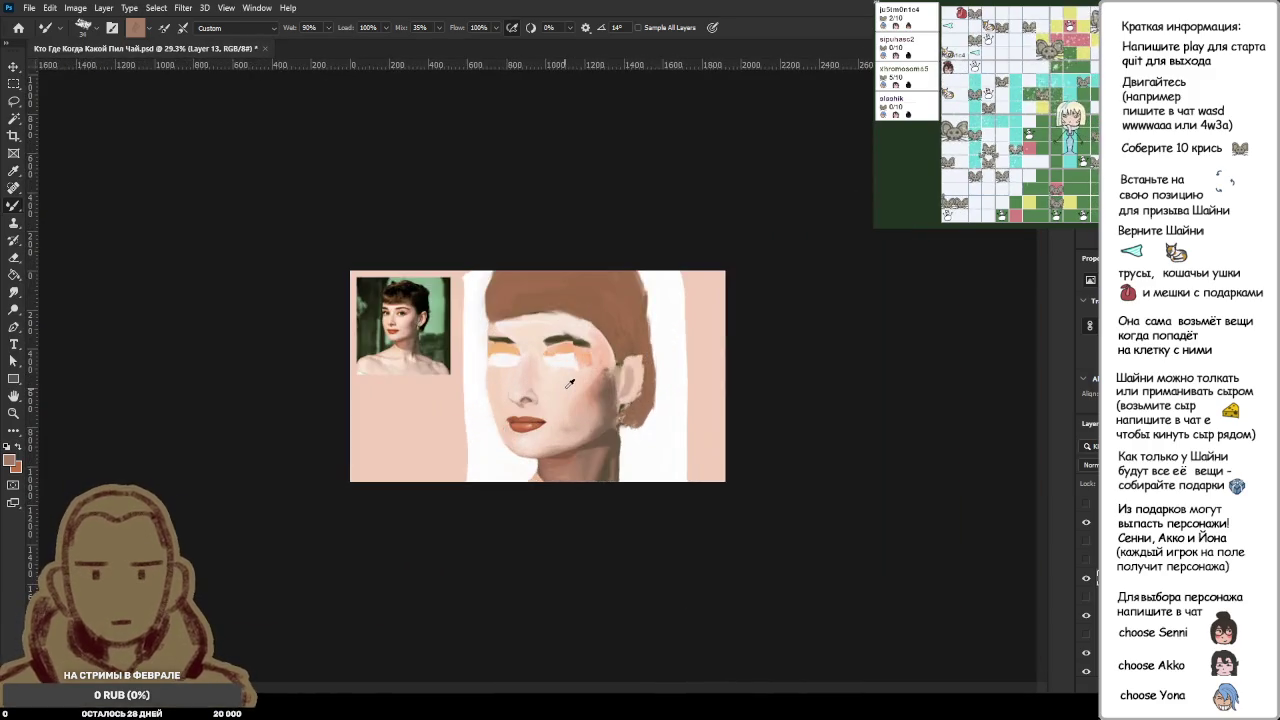
pyautogui.scroll(2, 566, 386)
pyautogui.scroll(2, 566, 386)
pyautogui.scroll(-1, 569, 383)
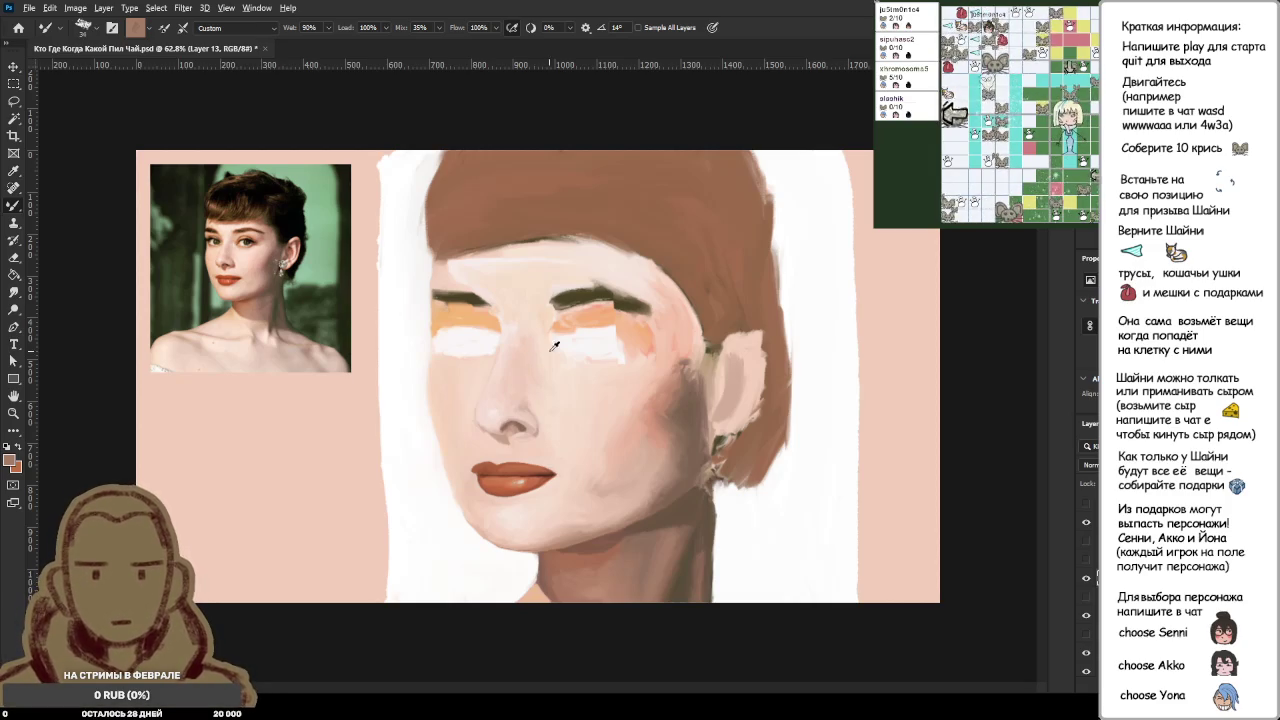
pyautogui.scroll(-5, 537, 360)
pyautogui.scroll(1, 608, 366)
pyautogui.scroll(1, 608, 365)
pyautogui.scroll(1, 605, 361)
pyautogui.scroll(1, 603, 358)
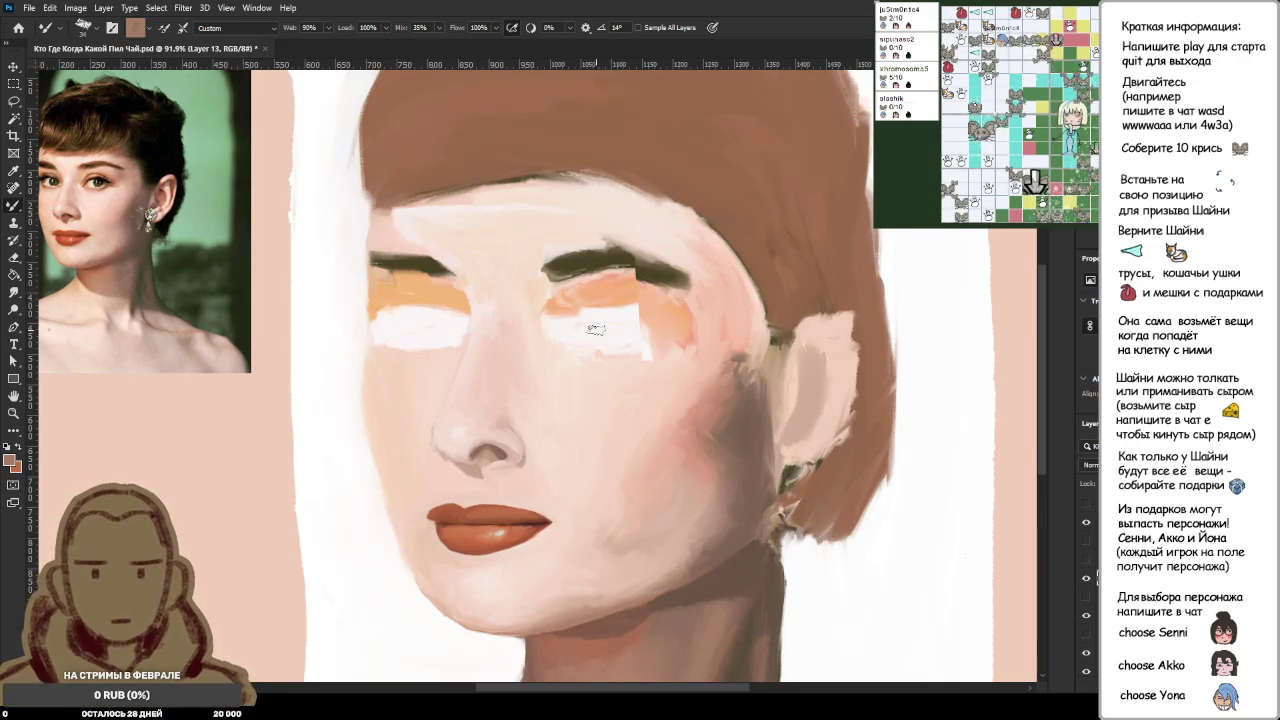
pyautogui.scroll(2, 622, 266)
pyautogui.keyDown('alt'); pyautogui.click(624, 210); pyautogui.keyUp('alt')
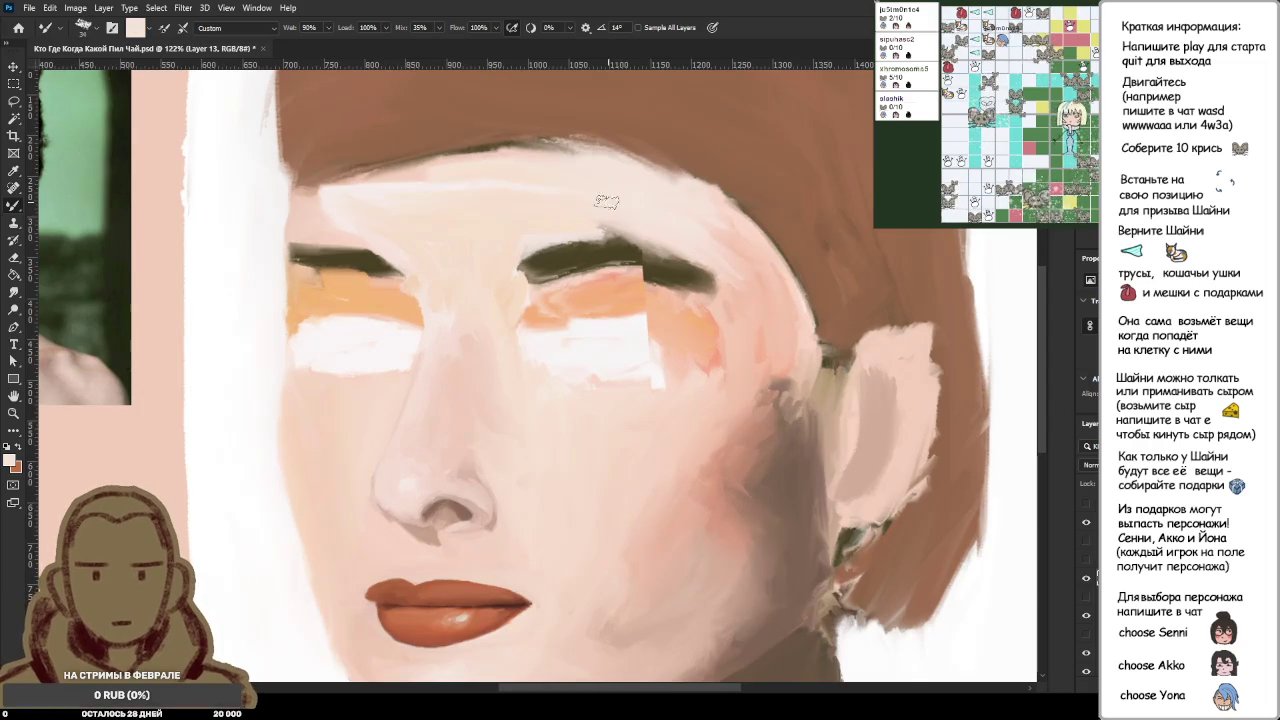
pyautogui.keyDown('alt'); pyautogui.click(511, 203); pyautogui.keyUp('alt')
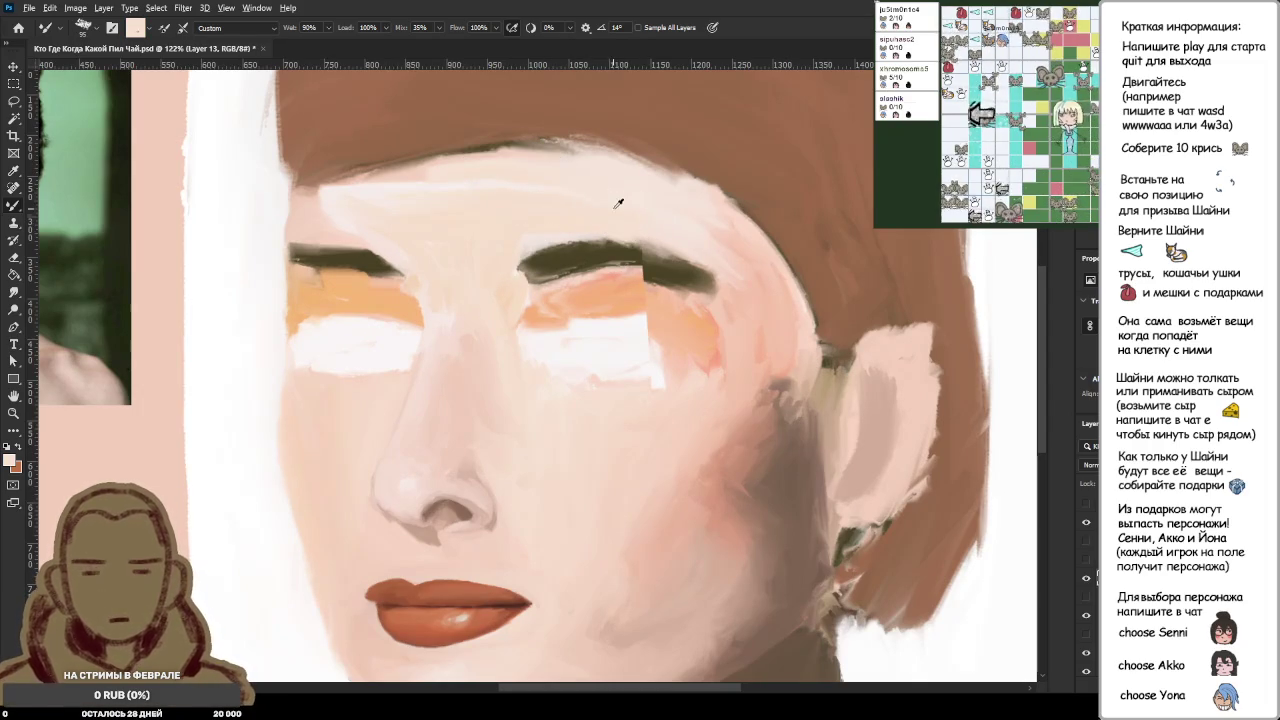
# Step: Toggle the overlaid reference photo on and off to compare, leaving it hidden
pyautogui.scroll(-3, 657, 288)
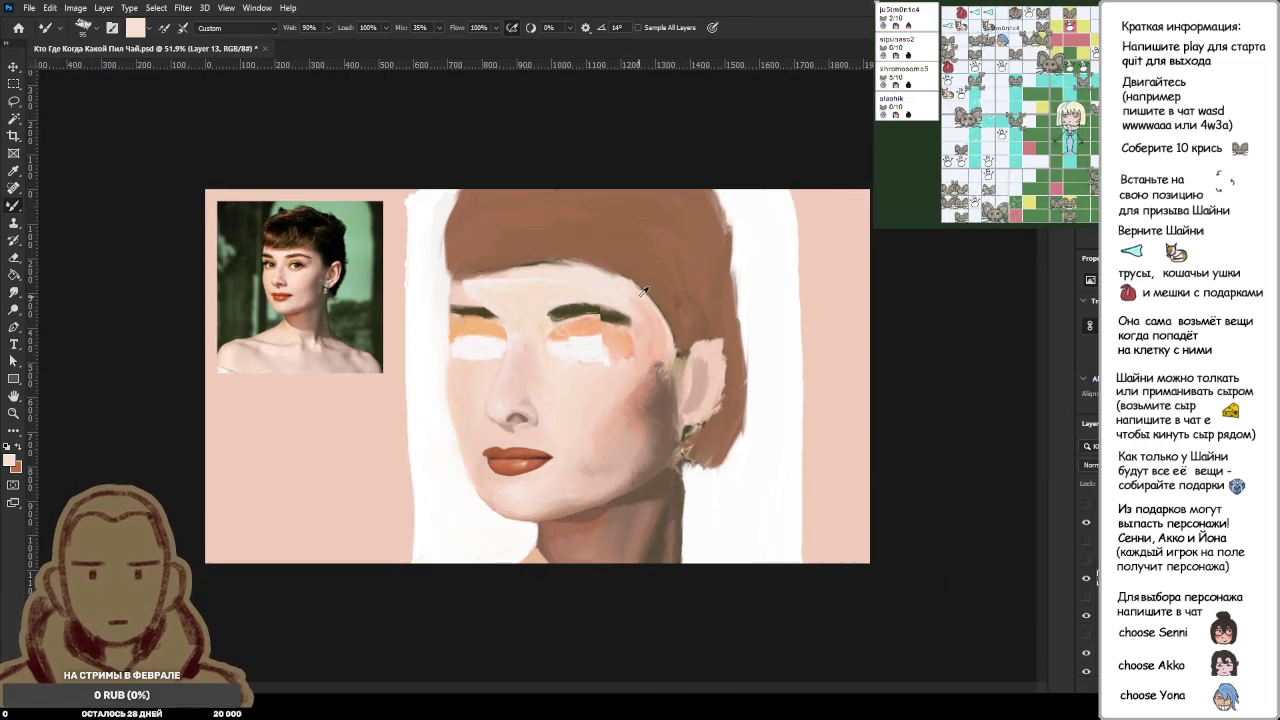
pyautogui.scroll(2, 657, 288)
pyautogui.scroll(-1, 632, 293)
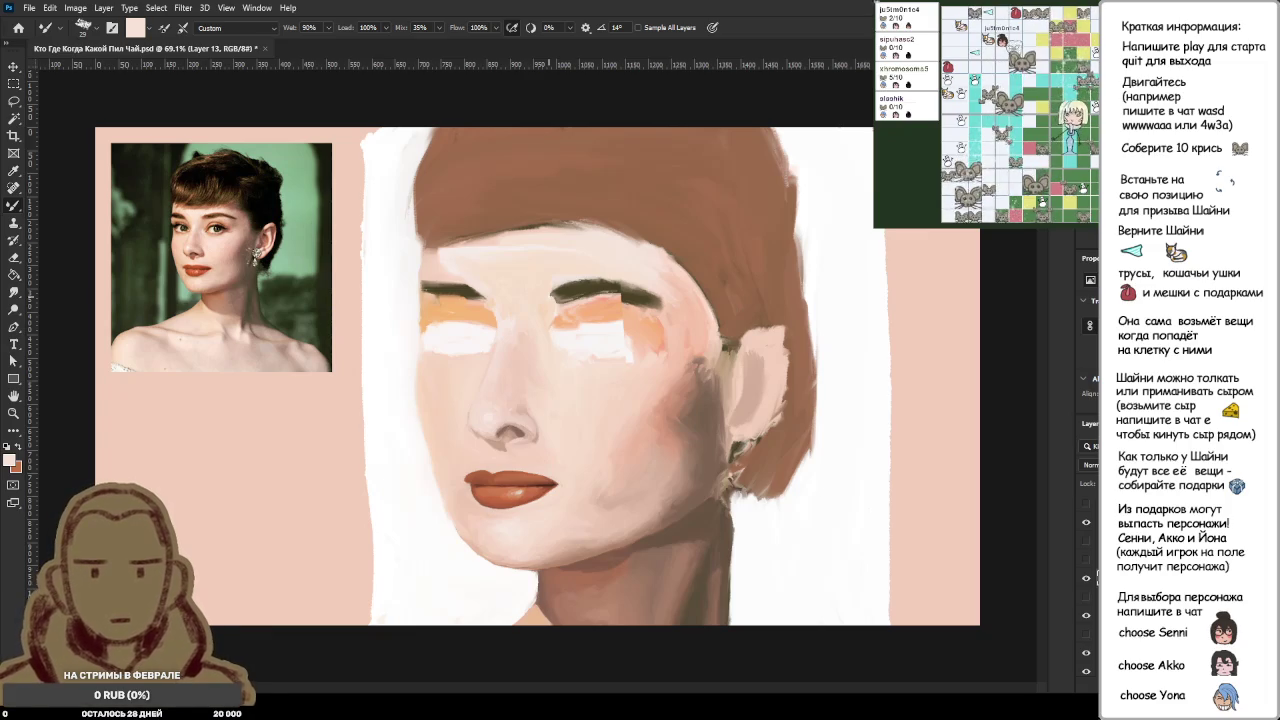
pyautogui.scroll(-5, 576, 412)
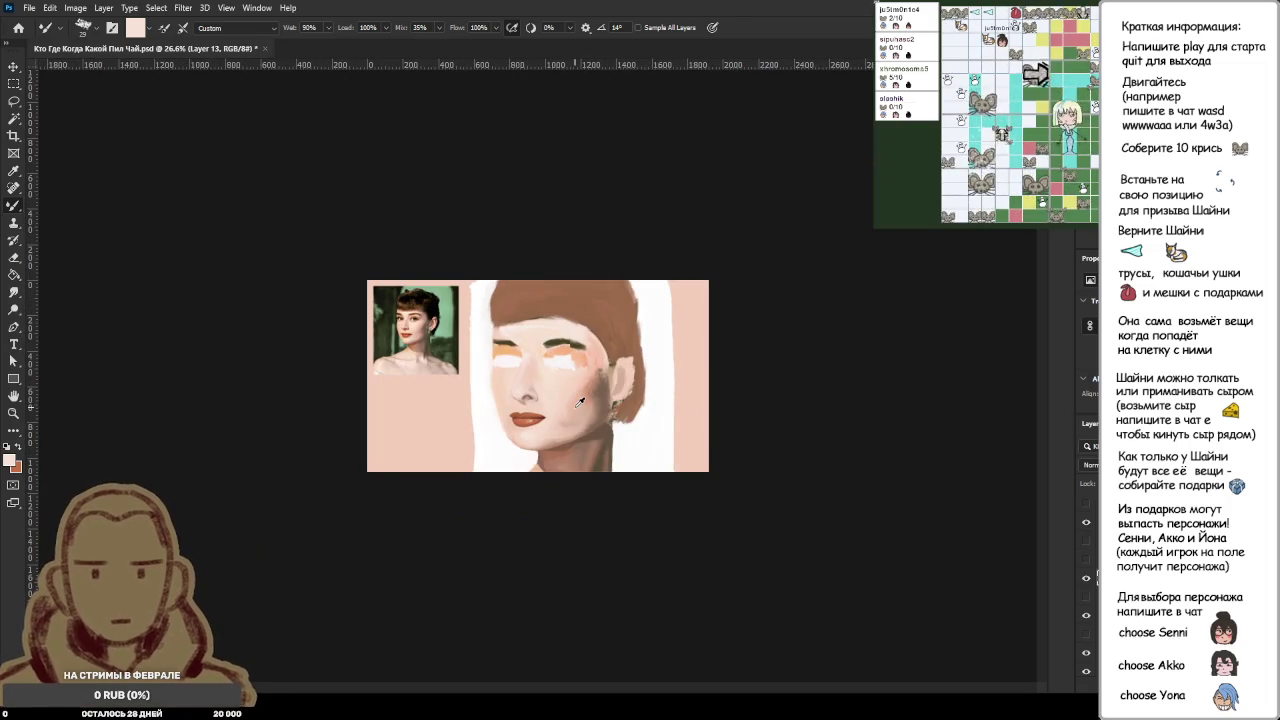
pyautogui.scroll(1, 580, 400)
pyautogui.scroll(1, 580, 400)
pyautogui.scroll(1, 580, 400)
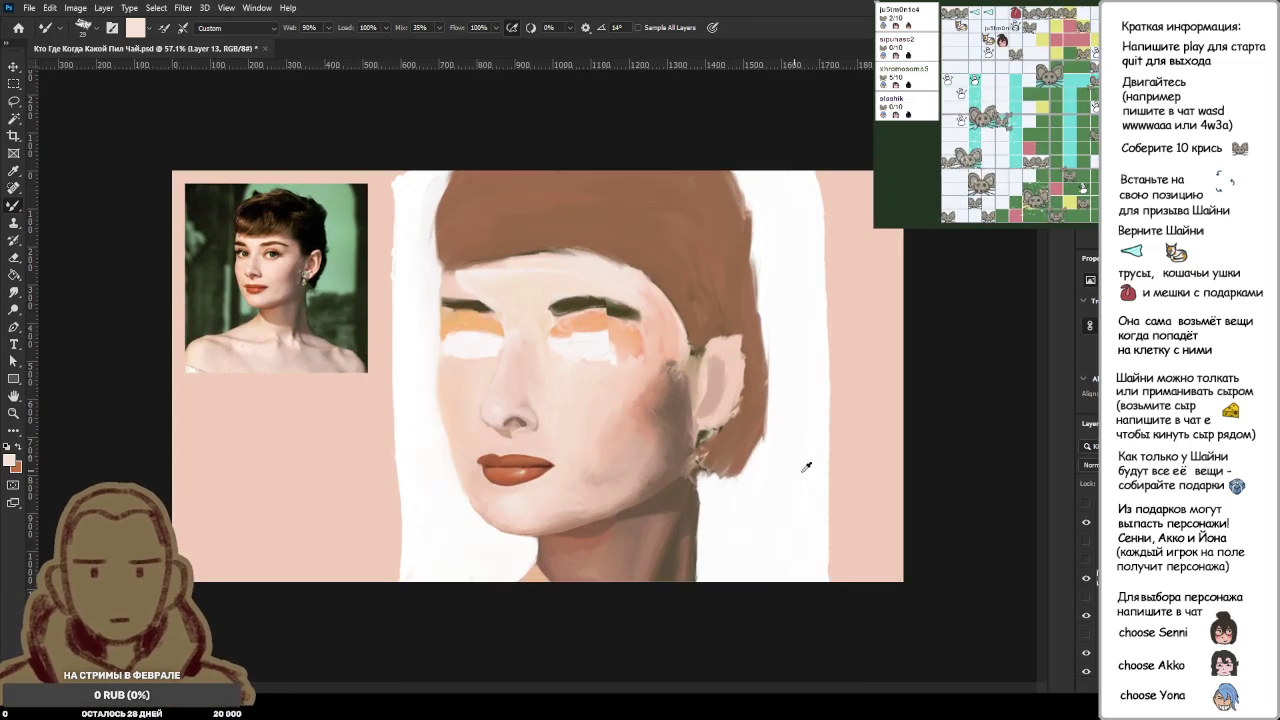
pyautogui.click(1085, 543)
pyautogui.click(1085, 543)
pyautogui.click(1085, 543)
pyautogui.click(1085, 543)
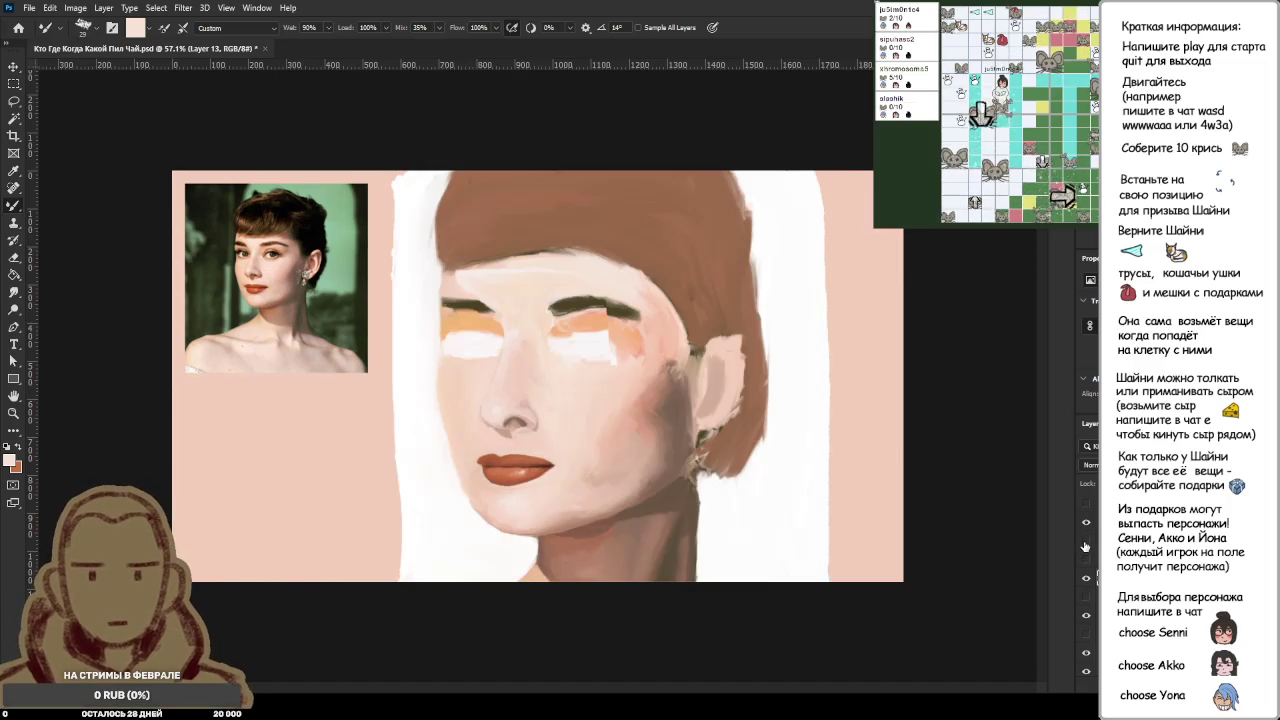
# Step: Enlarge the brush, sample white and paint along the neck's right edge
pyautogui.scroll(1, 745, 495)
pyautogui.scroll(3, 760, 505)
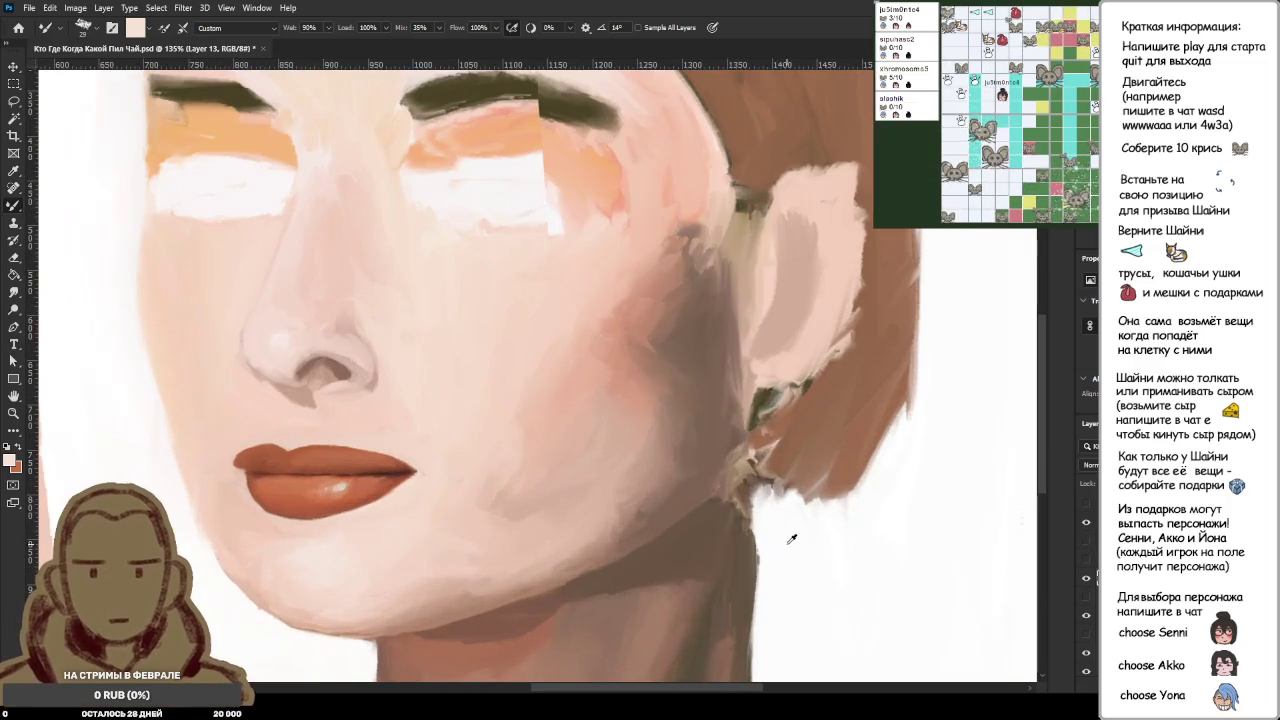
pyautogui.press('e')
pyautogui.press('b')
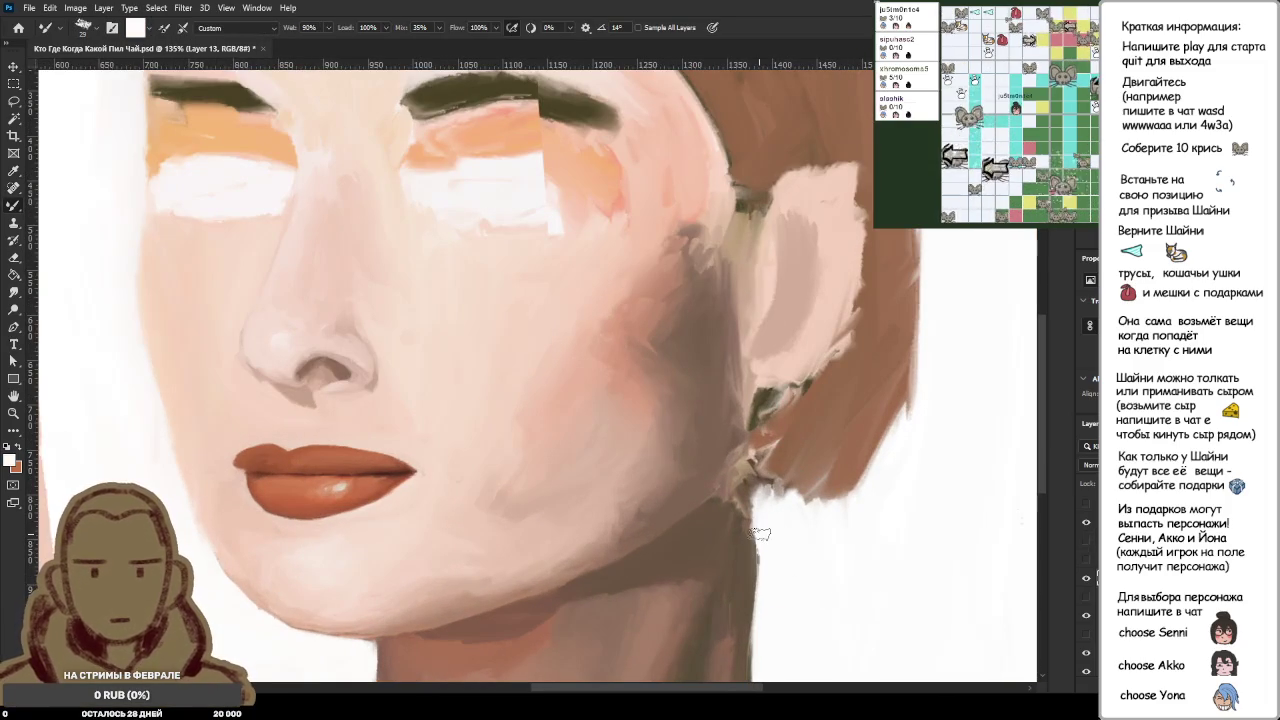
pyautogui.press(']')
pyautogui.press(']')
pyautogui.press(']')
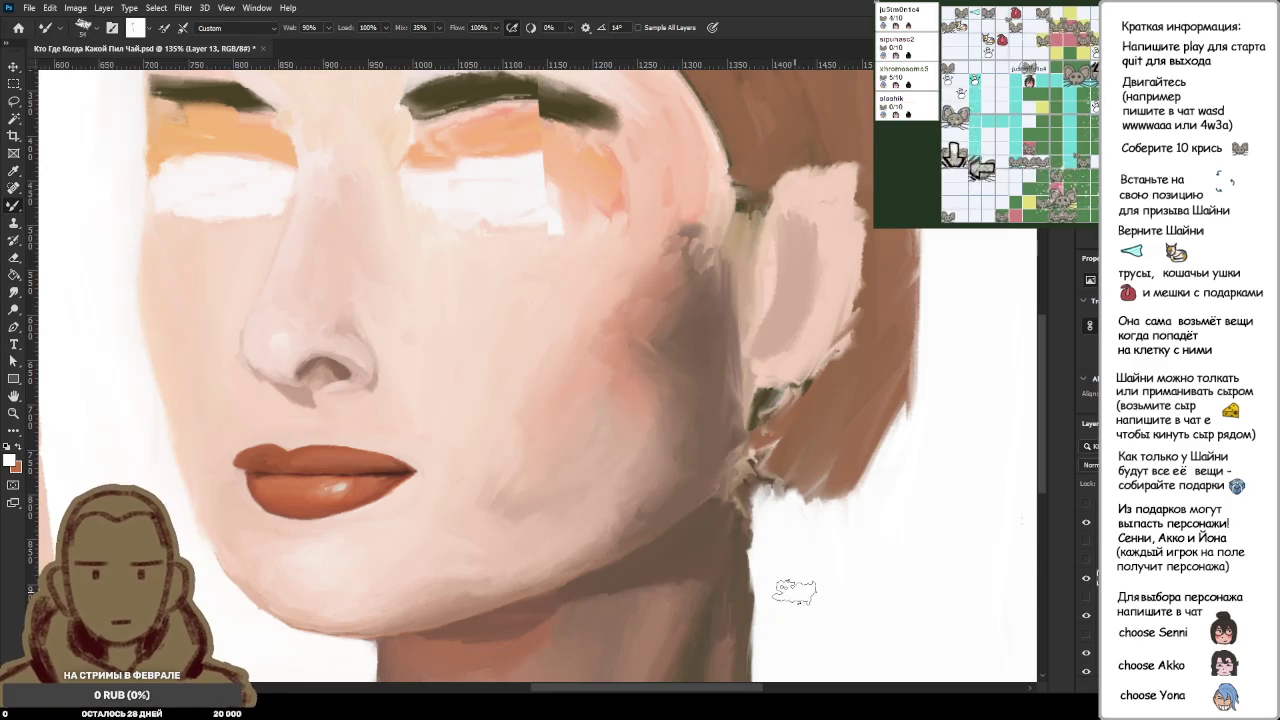
pyautogui.scroll(-3, 763, 575)
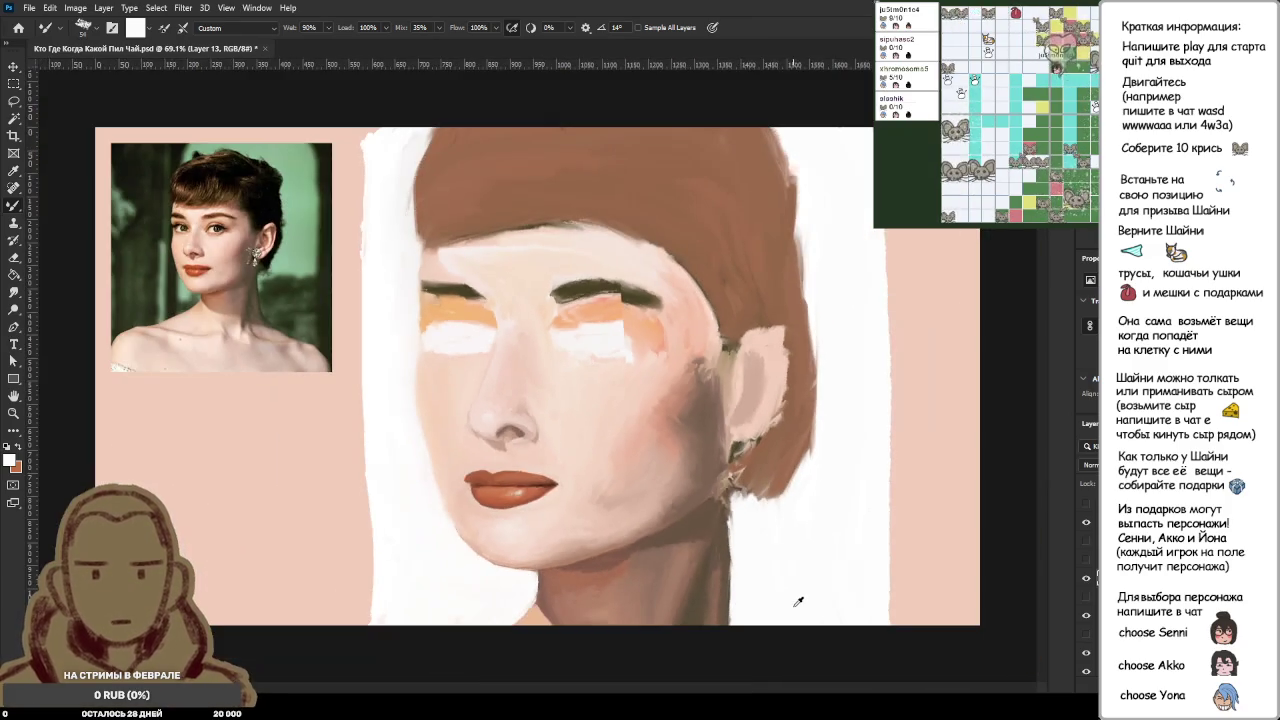
pyautogui.scroll(3, 765, 580)
pyautogui.keyDown('alt'); pyautogui.click(771, 577); pyautogui.keyUp('alt')
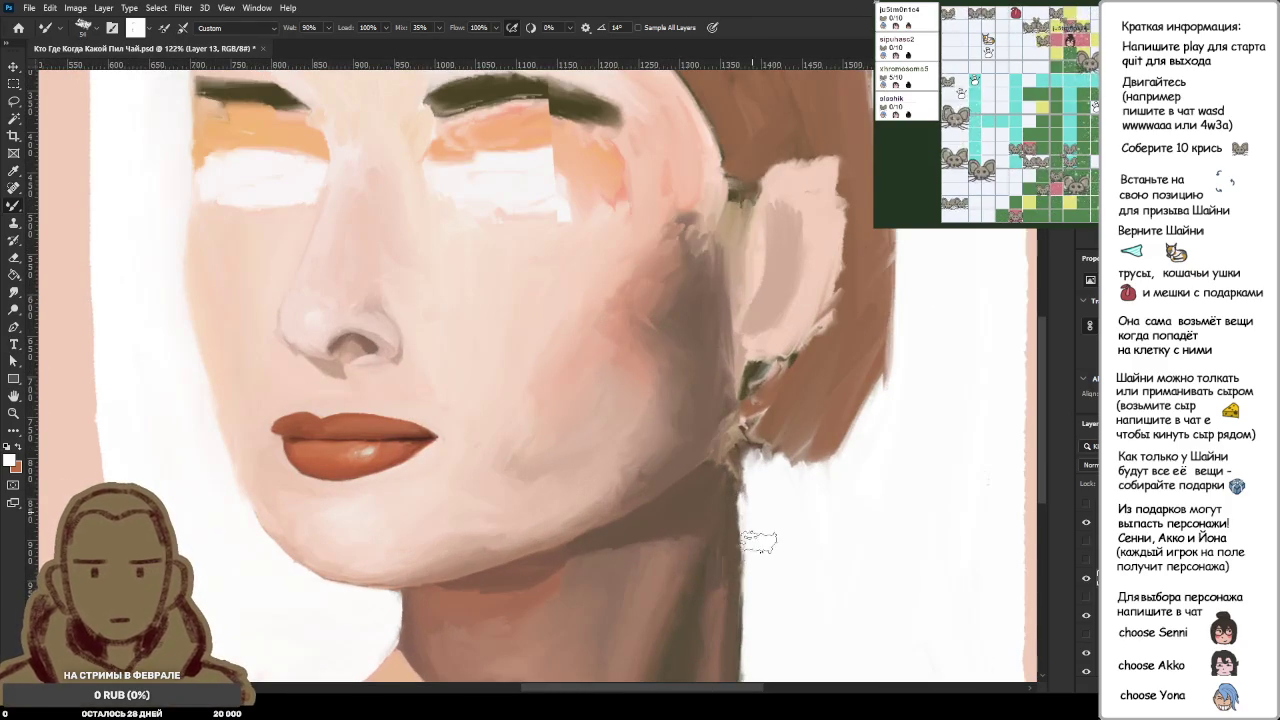
pyautogui.moveTo(749, 520); pyautogui.dragTo(766, 582)
pyautogui.keyDown('alt'); pyautogui.click(752, 505); pyautogui.keyUp('alt')
pyautogui.moveTo(752, 515); pyautogui.dragTo(765, 595)
pyautogui.scroll(-5, 790, 590)
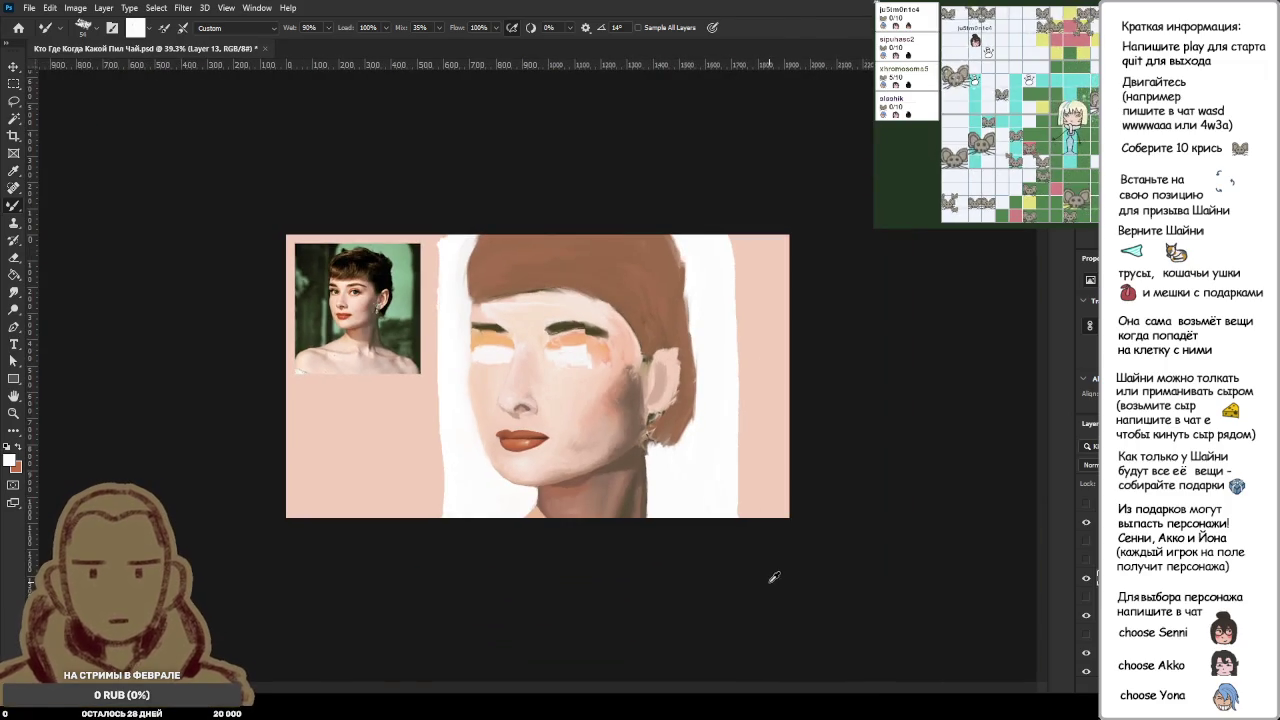
# Step: Flip the reference photo layer's visibility repeatedly against the painting, ending with it hidden
pyautogui.click(1086, 541)
pyautogui.click(1086, 541)
pyautogui.click(1086, 541)
pyautogui.click(1086, 541)
pyautogui.click(1086, 541)
pyautogui.click(1086, 541)
pyautogui.click(1086, 541)
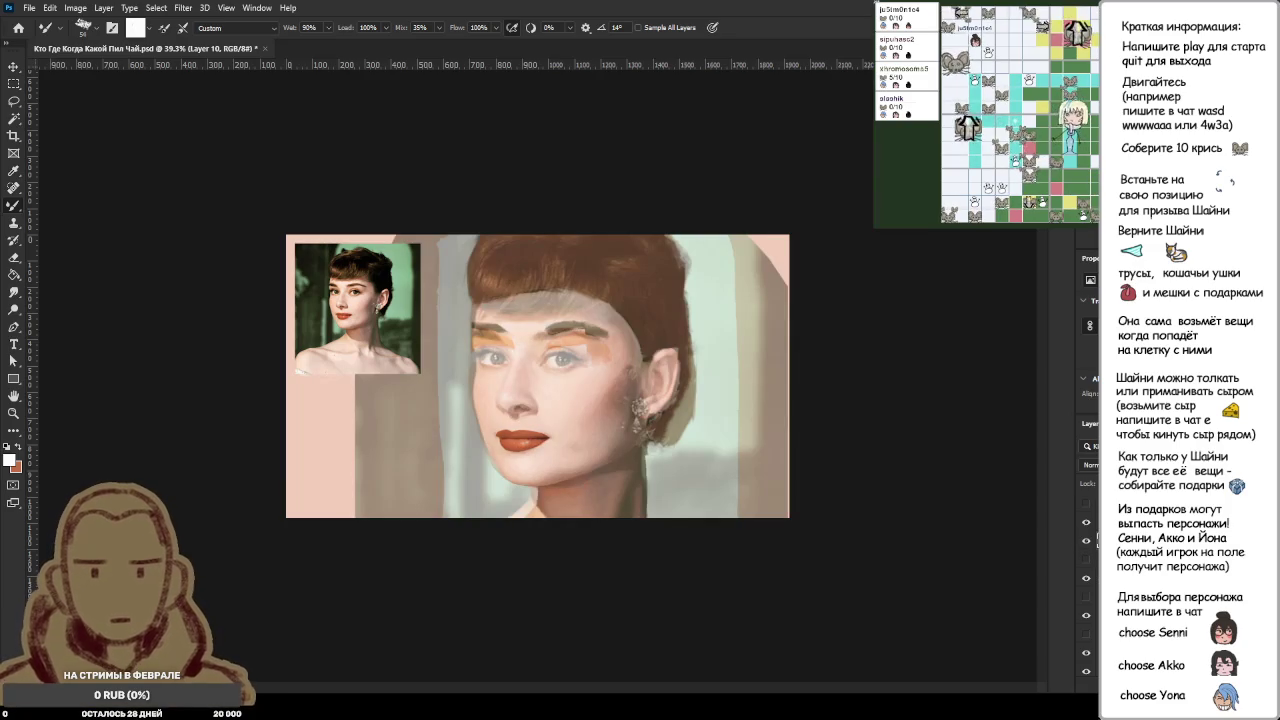
pyautogui.click(1086, 541)
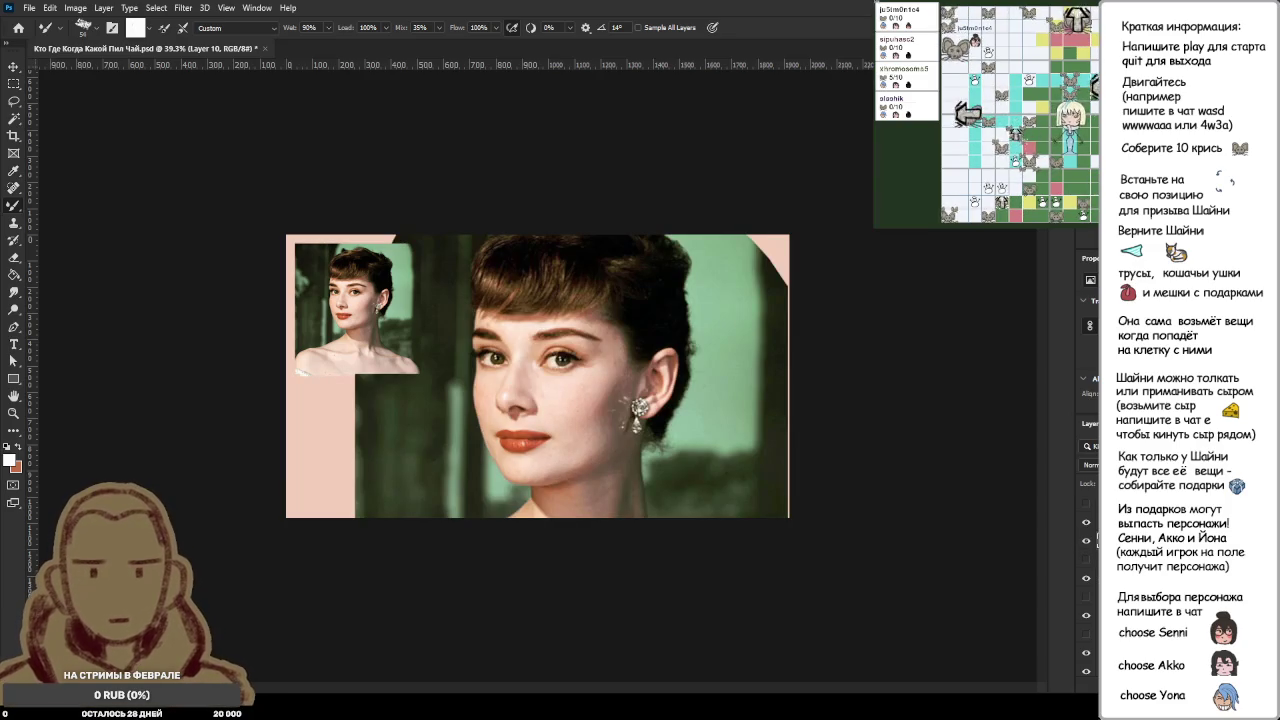
pyautogui.click(1086, 541)
pyautogui.click(1086, 541)
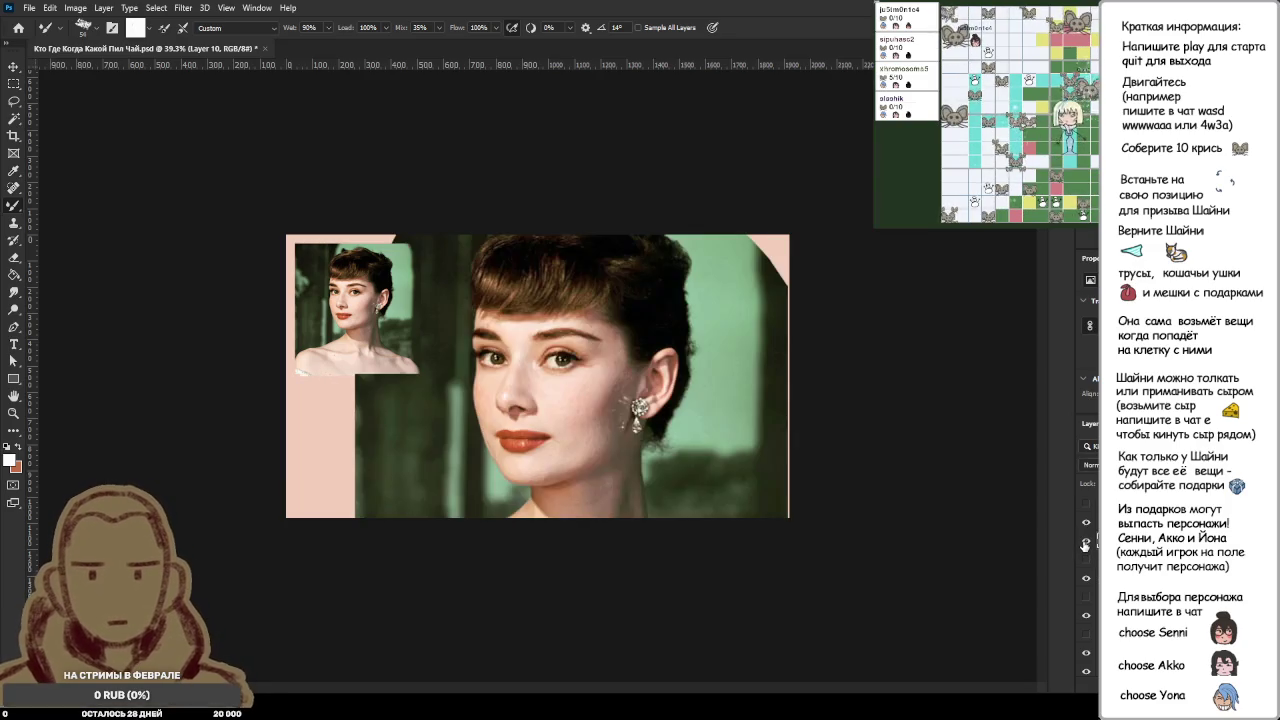
pyautogui.click(1086, 543)
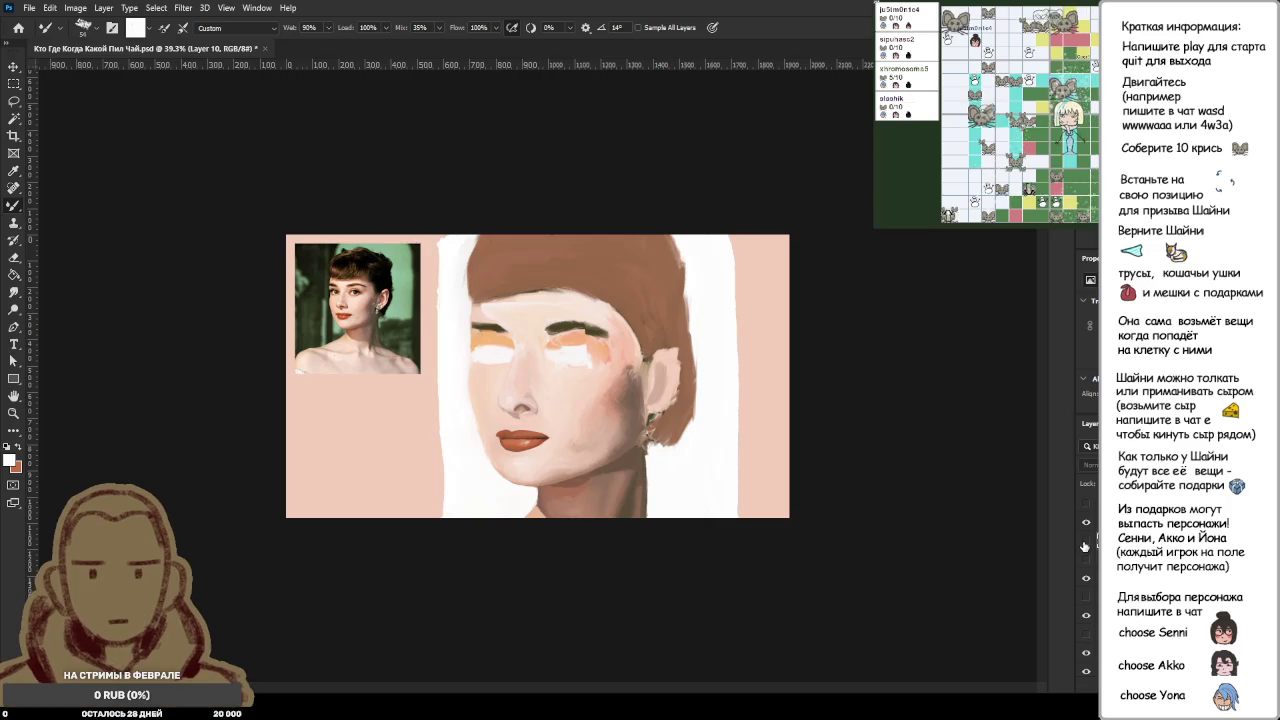
pyautogui.click(1085, 544)
pyautogui.click(1085, 544)
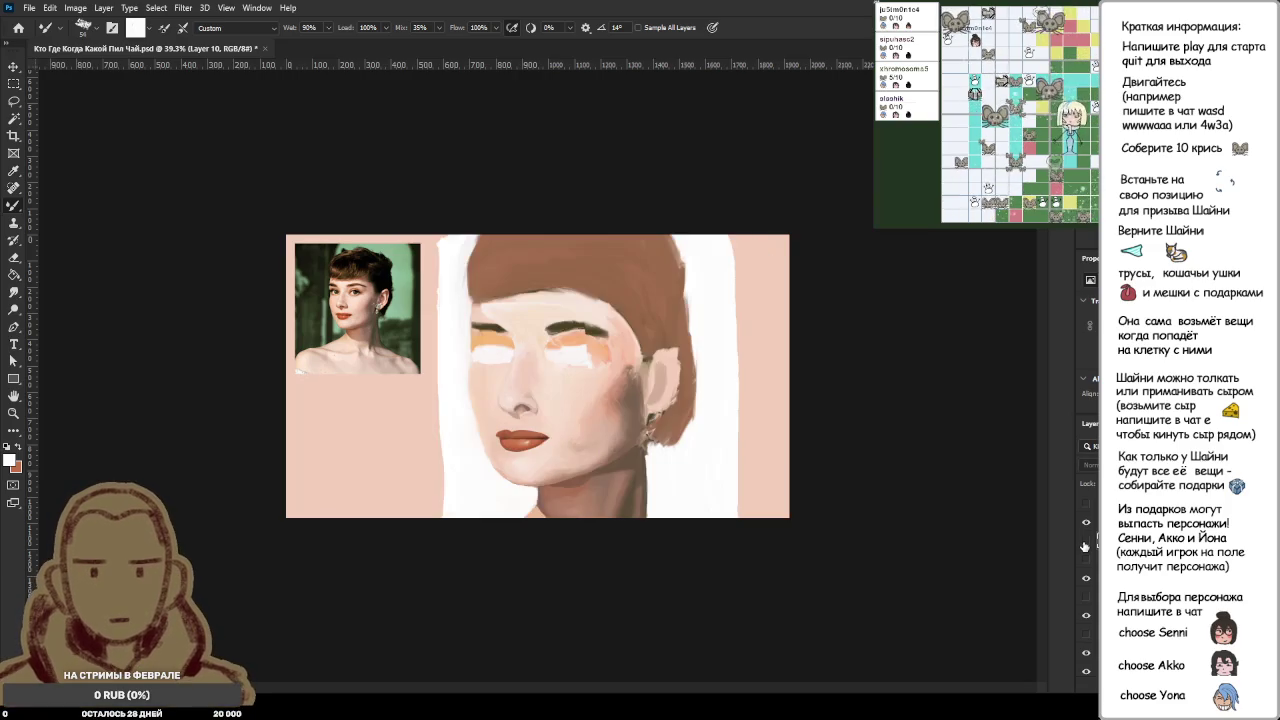
pyautogui.click(1085, 544)
pyautogui.click(1085, 544)
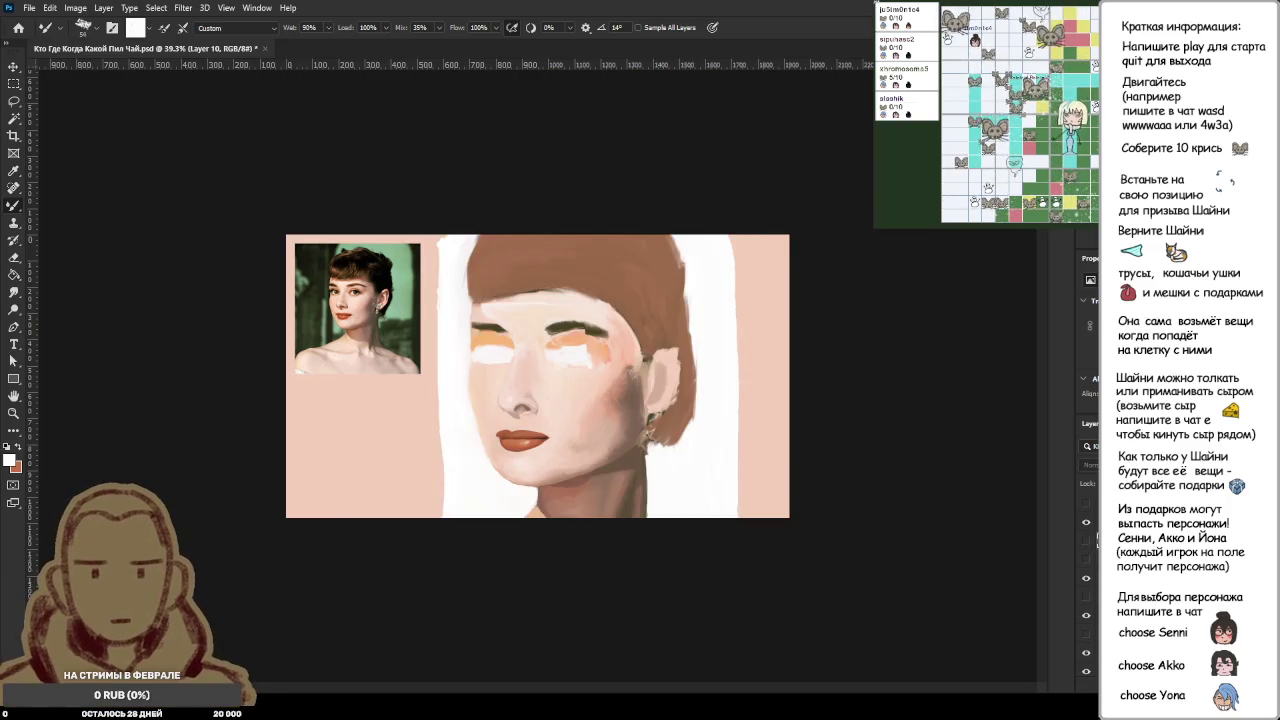
pyautogui.click(1086, 542)
pyautogui.click(1086, 542)
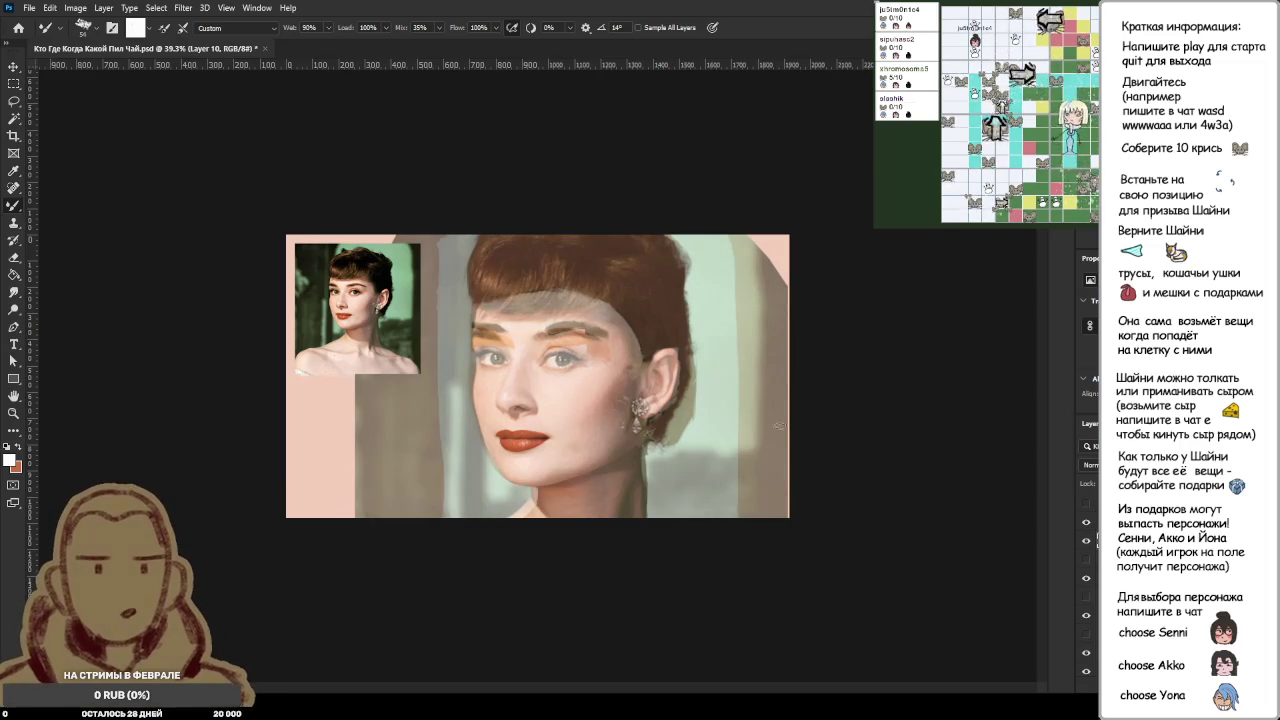
pyautogui.click(1087, 542)
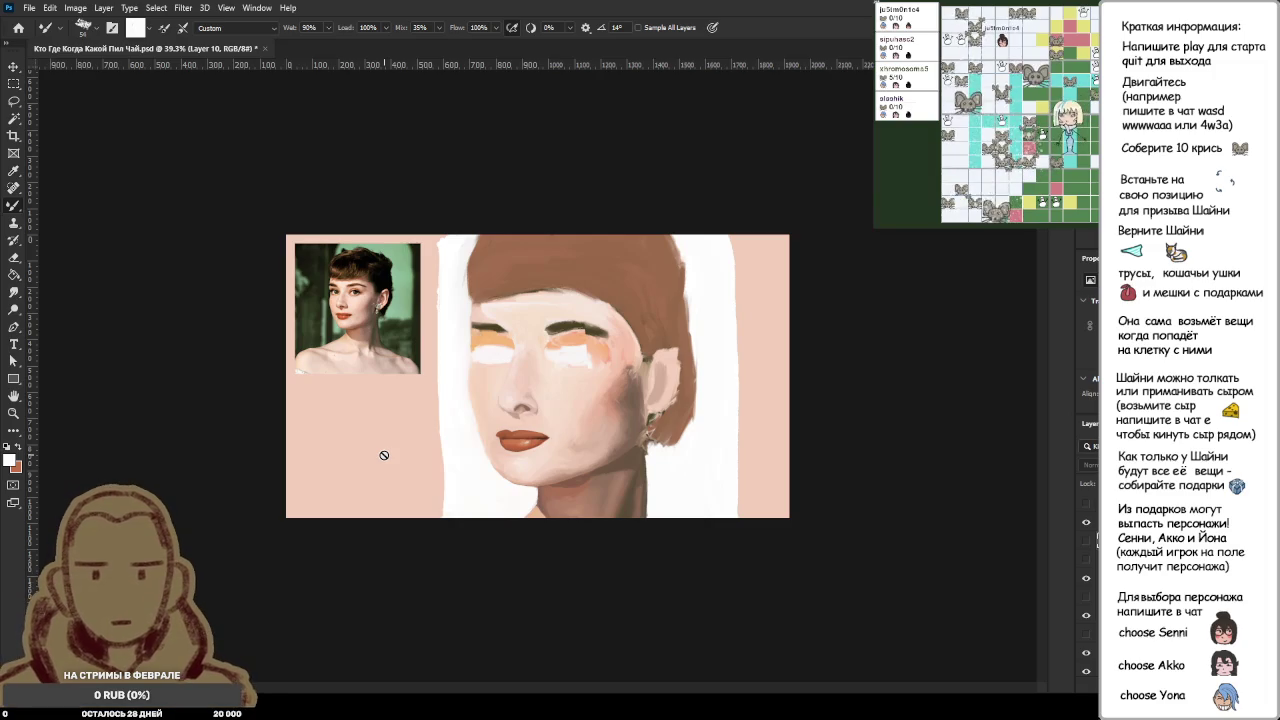
pyautogui.scroll(4, 545, 400)
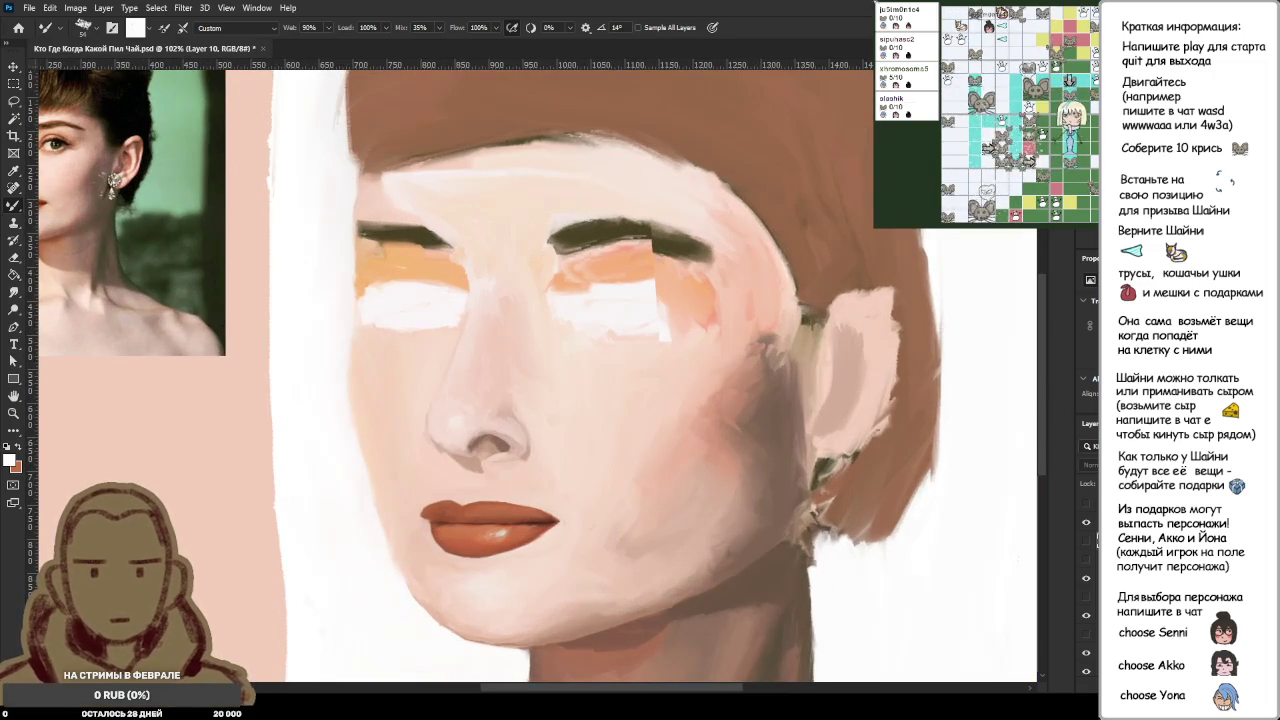
# Step: Switch to Layer 13 and keep the orange-brown lip version instead of the red one
pyautogui.scroll(2, 655, 335)
pyautogui.keyDown('alt'); pyautogui.click(622, 365); pyautogui.keyUp('alt')
pyautogui.click(1120, 596)
pyautogui.click(1086, 561)
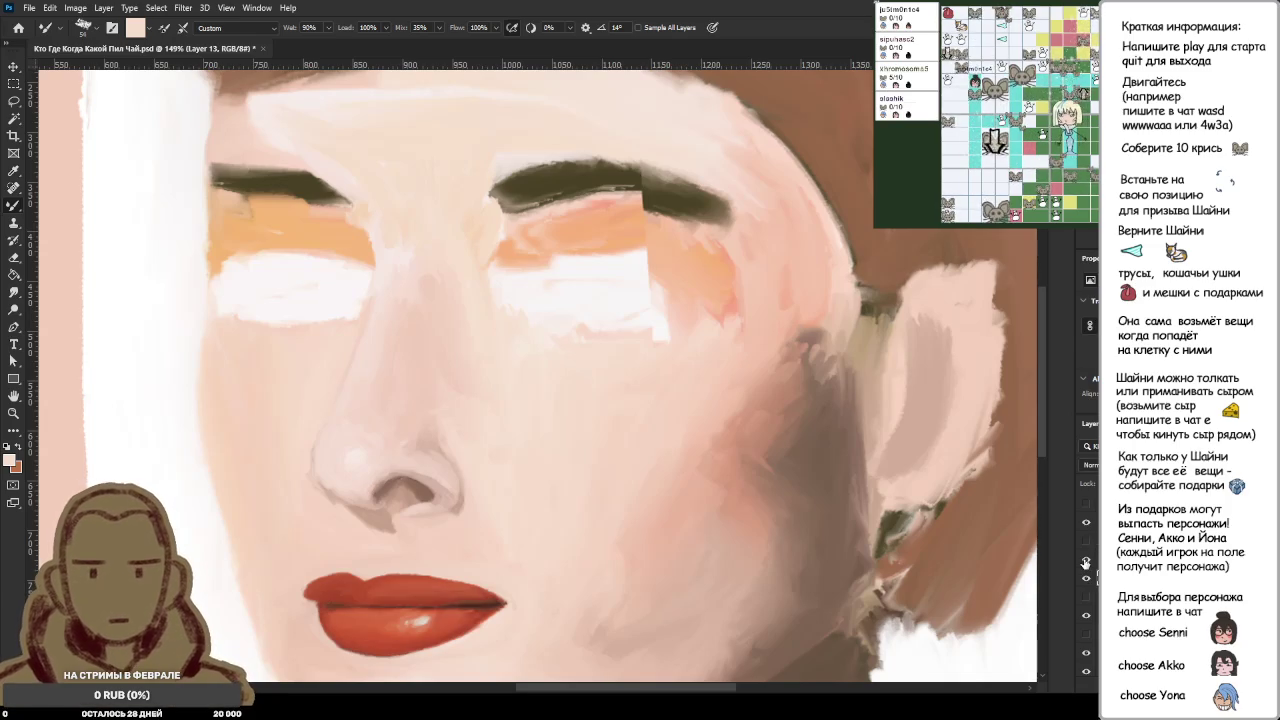
pyautogui.click(1086, 561)
pyautogui.click(1086, 561)
pyautogui.click(1086, 561)
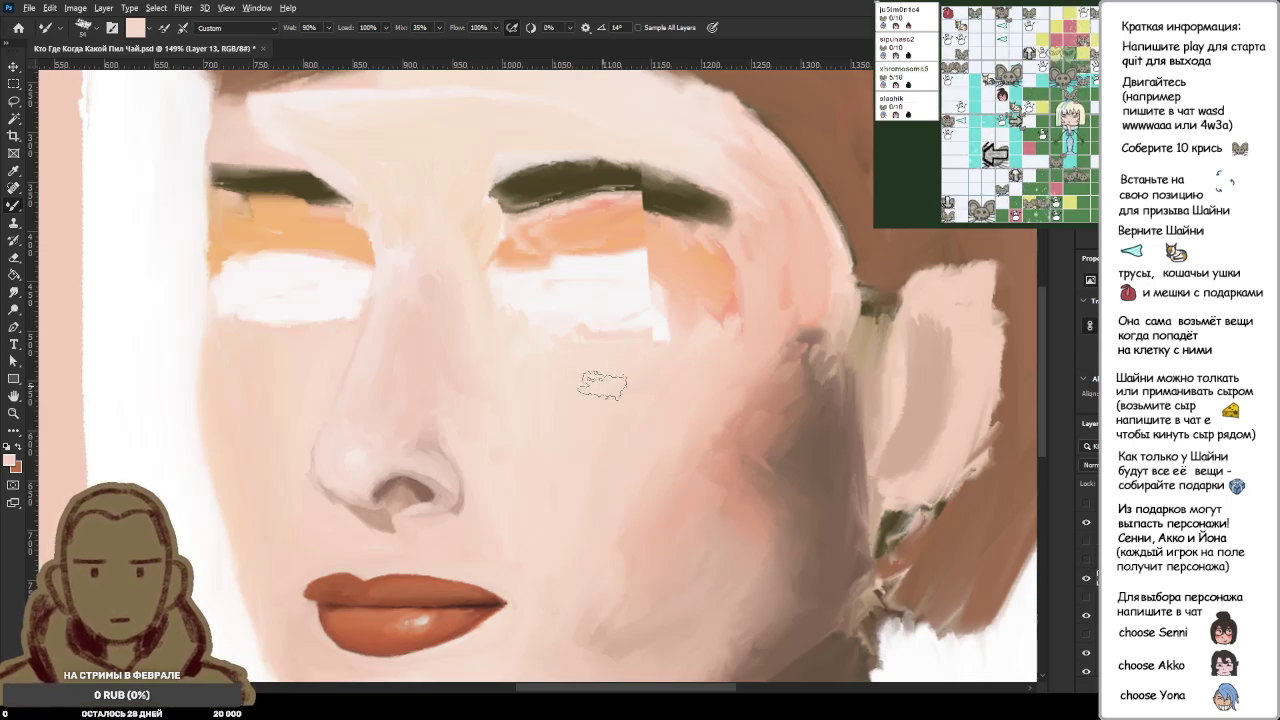
# Step: Paint sampled near-white along the under-eye area
pyautogui.keyDown('alt'); pyautogui.click(655, 305); pyautogui.keyUp('alt')
pyautogui.scroll(-5, 640, 298)
pyautogui.scroll(-5, 540, 362)
pyautogui.scroll(3, 540, 362)
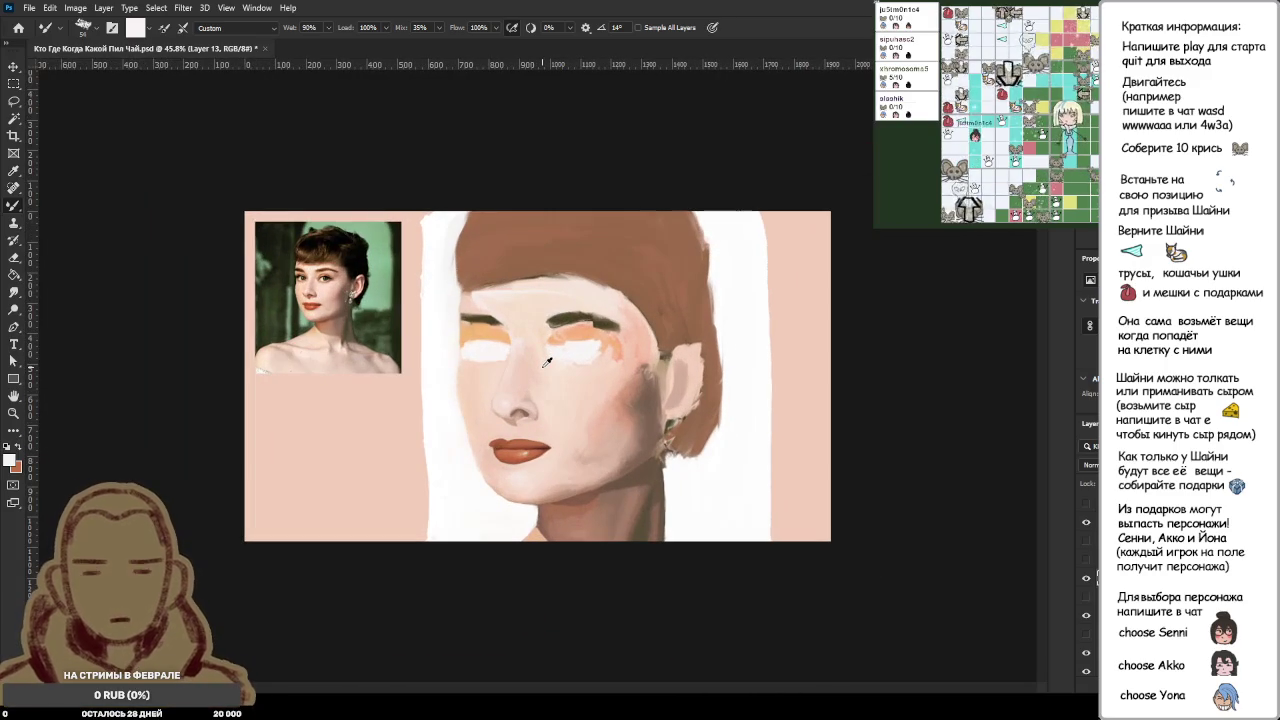
pyautogui.scroll(2, 547, 362)
pyautogui.scroll(2, 555, 330)
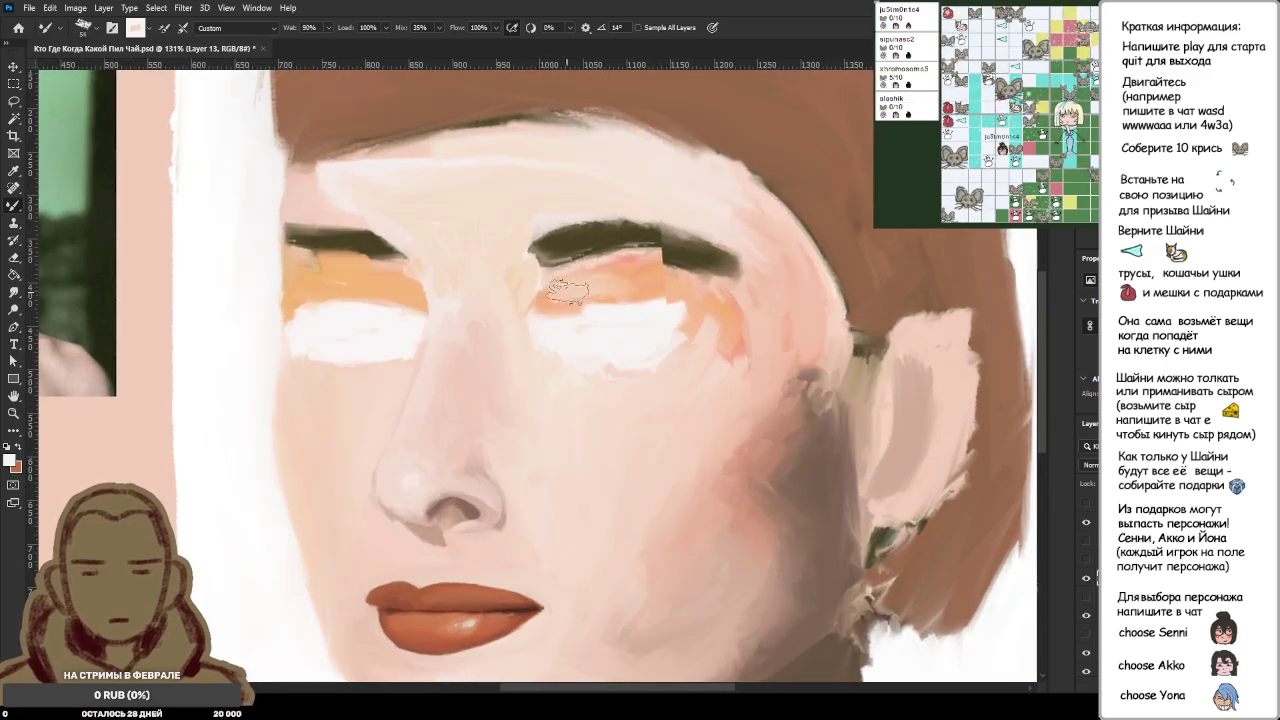
pyautogui.moveTo(561, 291); pyautogui.dragTo(638, 275)
# Step: Block a first grey iris into the right eye
pyautogui.keyDown('alt'); pyautogui.click(678, 251); pyautogui.keyUp('alt')
pyautogui.moveTo(595, 312)
pyautogui.mouseDown()
pyautogui.moveTo(621, 314)
pyautogui.moveTo(600, 330)
pyautogui.moveTo(615, 345)
pyautogui.moveTo(635, 330)
pyautogui.moveTo(625, 325)
pyautogui.mouseUp()
pyautogui.scroll(-3, 329, 340)
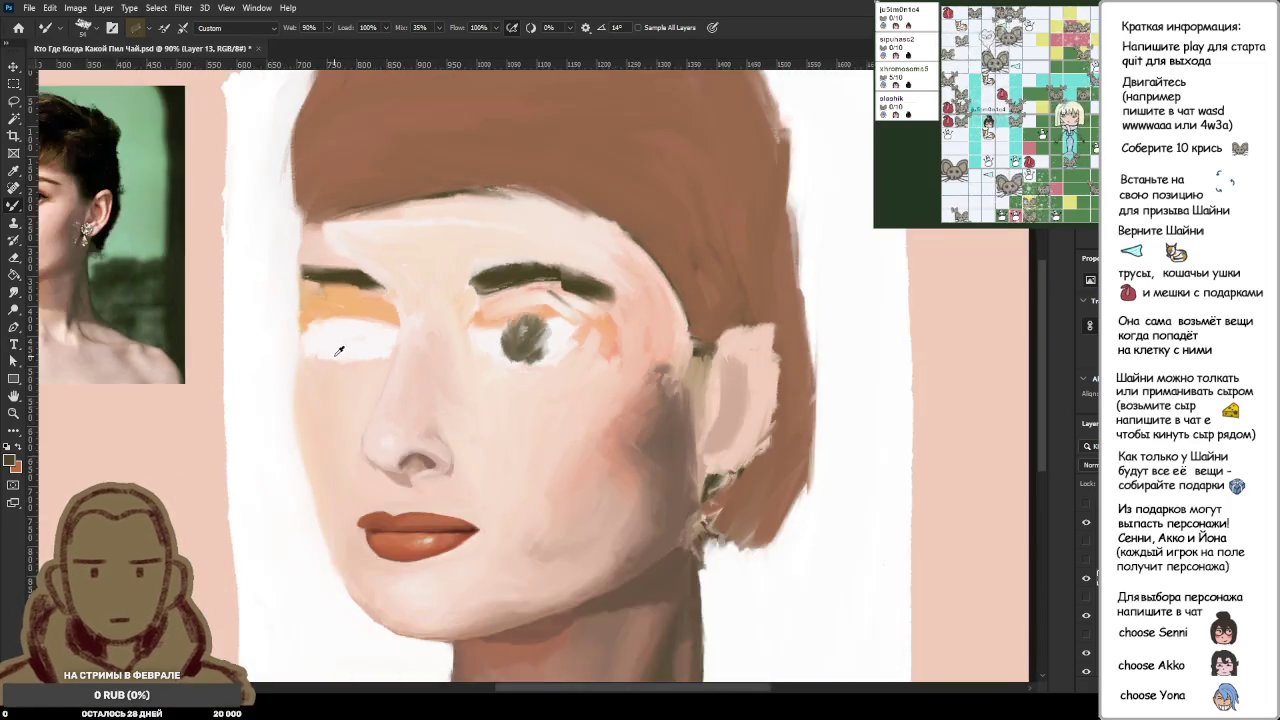
pyautogui.scroll(4, 329, 340)
# Step: Soften the left eye white's end with light peach and paint a dark grey iris there
pyautogui.keyDown('alt'); pyautogui.click(309, 351); pyautogui.keyUp('alt')
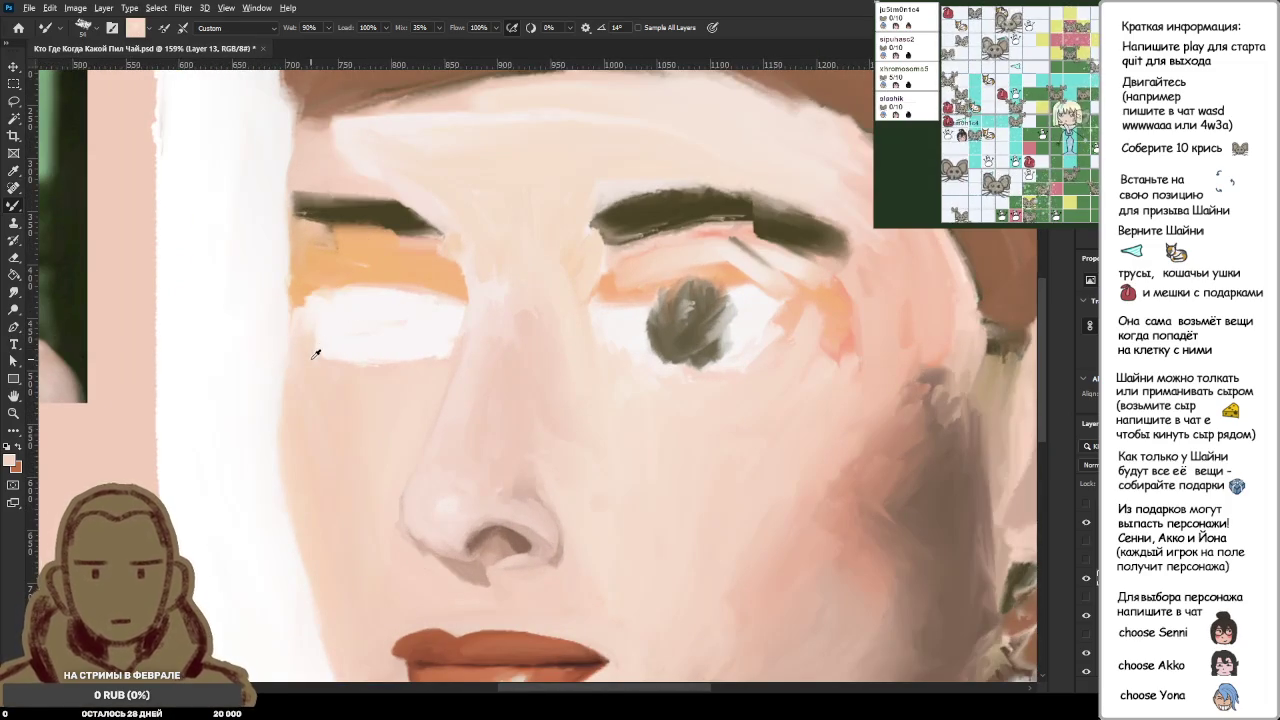
pyautogui.moveTo(309, 300); pyautogui.dragTo(337, 363)
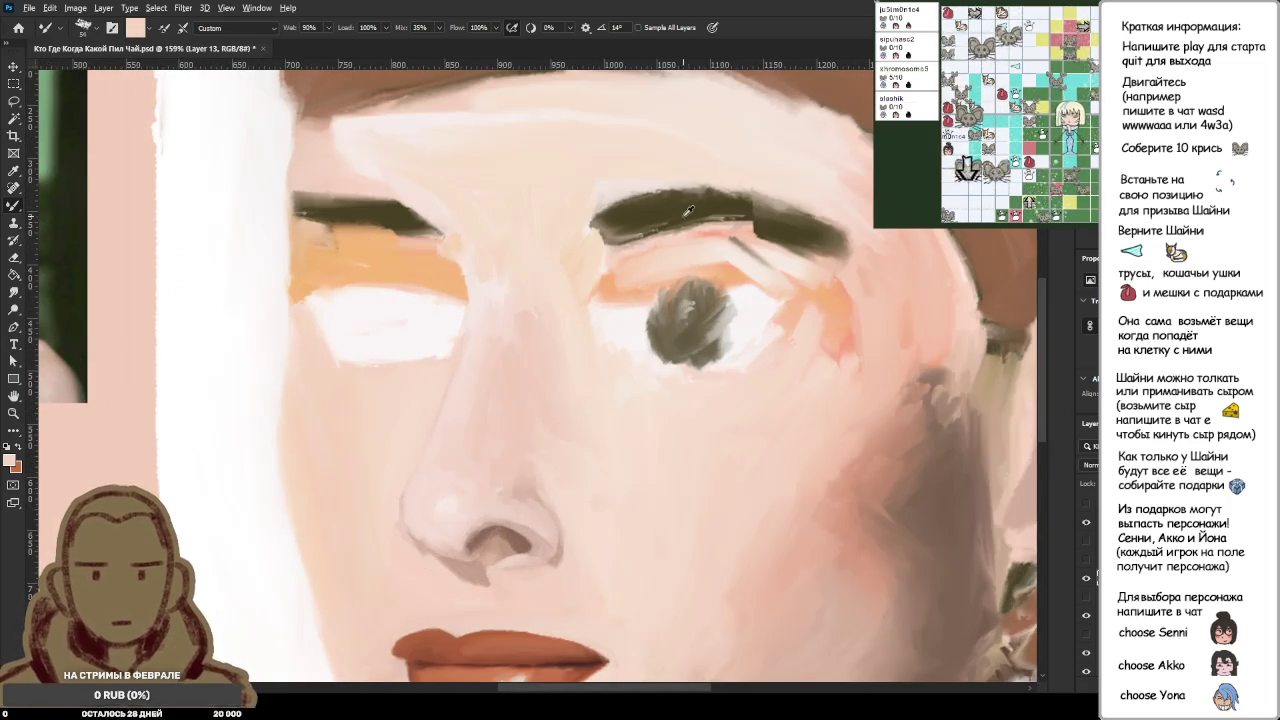
pyautogui.keyDown('alt'); pyautogui.click(690, 320); pyautogui.keyUp('alt')
pyautogui.moveTo(343, 314)
pyautogui.mouseDown()
pyautogui.moveTo(420, 325)
pyautogui.moveTo(395, 310)
pyautogui.moveTo(429, 300)
pyautogui.mouseUp()
# Step: Darken and tighten the left iris, covering grey wisps beside it with white
pyautogui.scroll(-3, 430, 310)
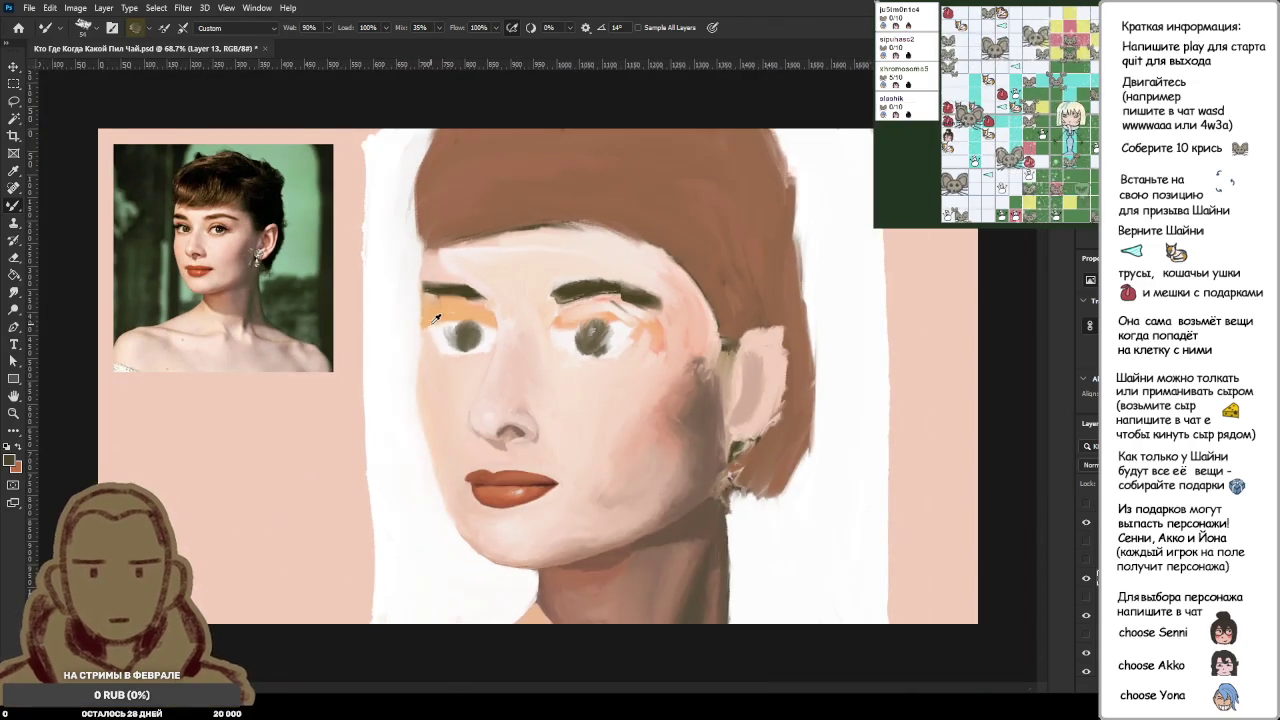
pyautogui.scroll(3, 432, 317)
pyautogui.scroll(2, 480, 340)
pyautogui.moveTo(512, 360); pyautogui.dragTo(470, 370)
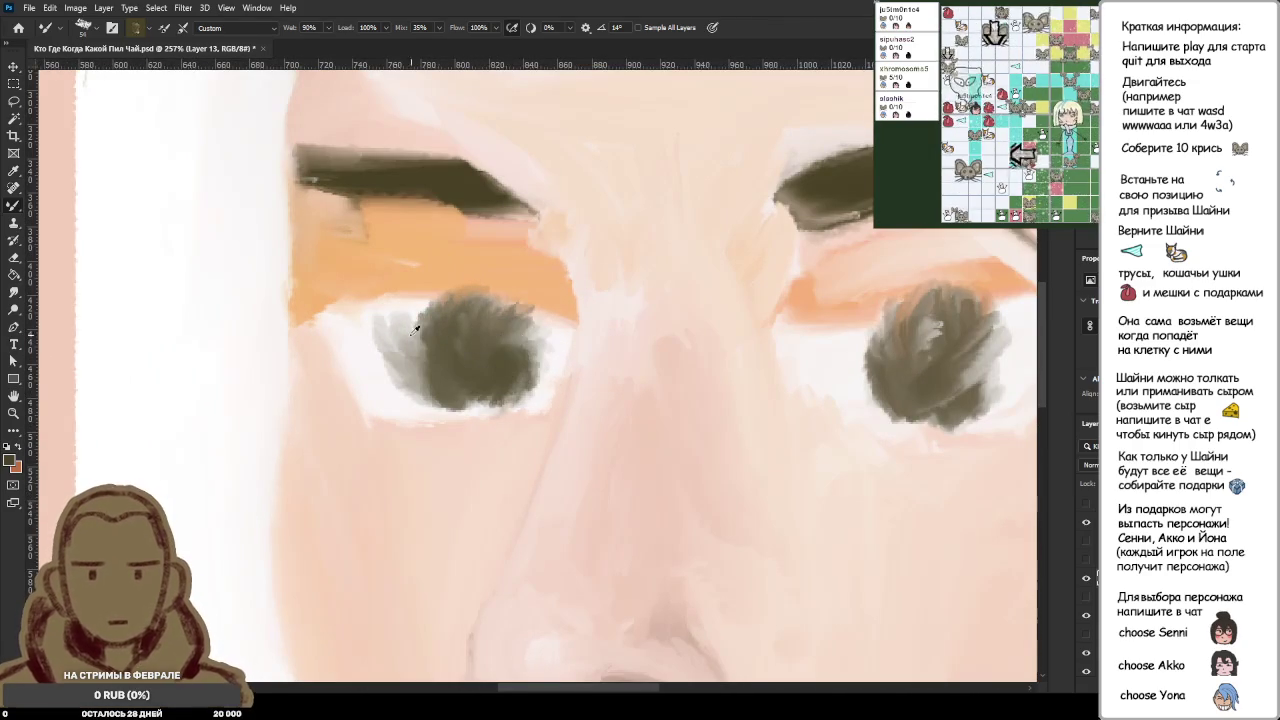
pyautogui.keyDown('alt'); pyautogui.click(362, 340); pyautogui.keyUp('alt')
pyautogui.moveTo(345, 330); pyautogui.dragTo(420, 370)
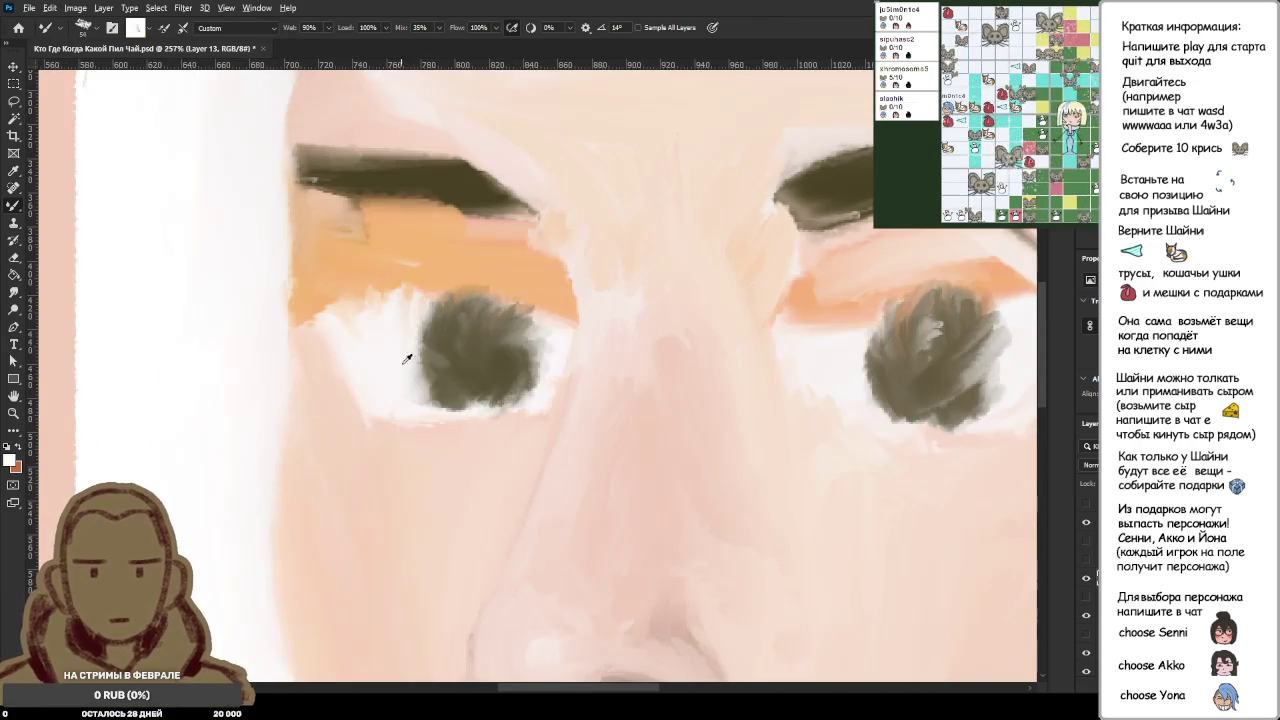
# Step: Whiten the area left of the right iris and spread darker grey-brown across the iris
pyautogui.scroll(-3, 534, 373)
pyautogui.scroll(-2, 597, 374)
pyautogui.scroll(2, 597, 374)
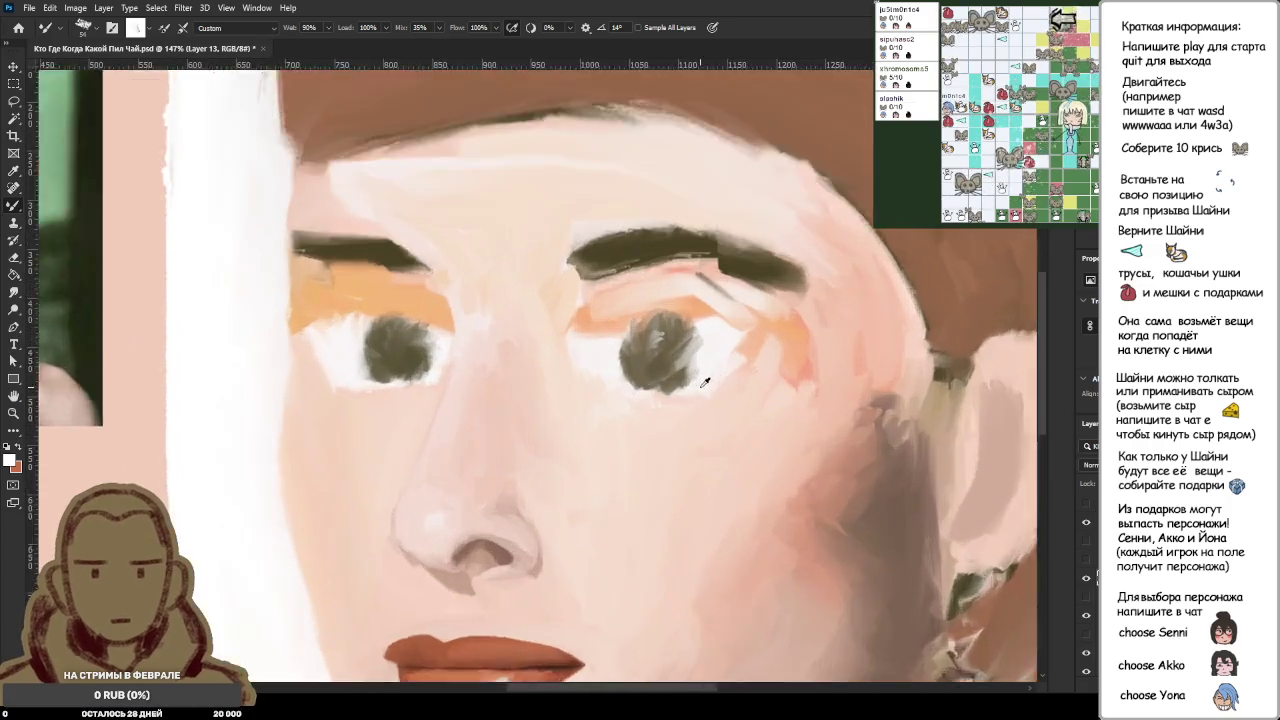
pyautogui.scroll(2, 600, 360)
pyautogui.moveTo(606, 348); pyautogui.dragTo(640, 330)
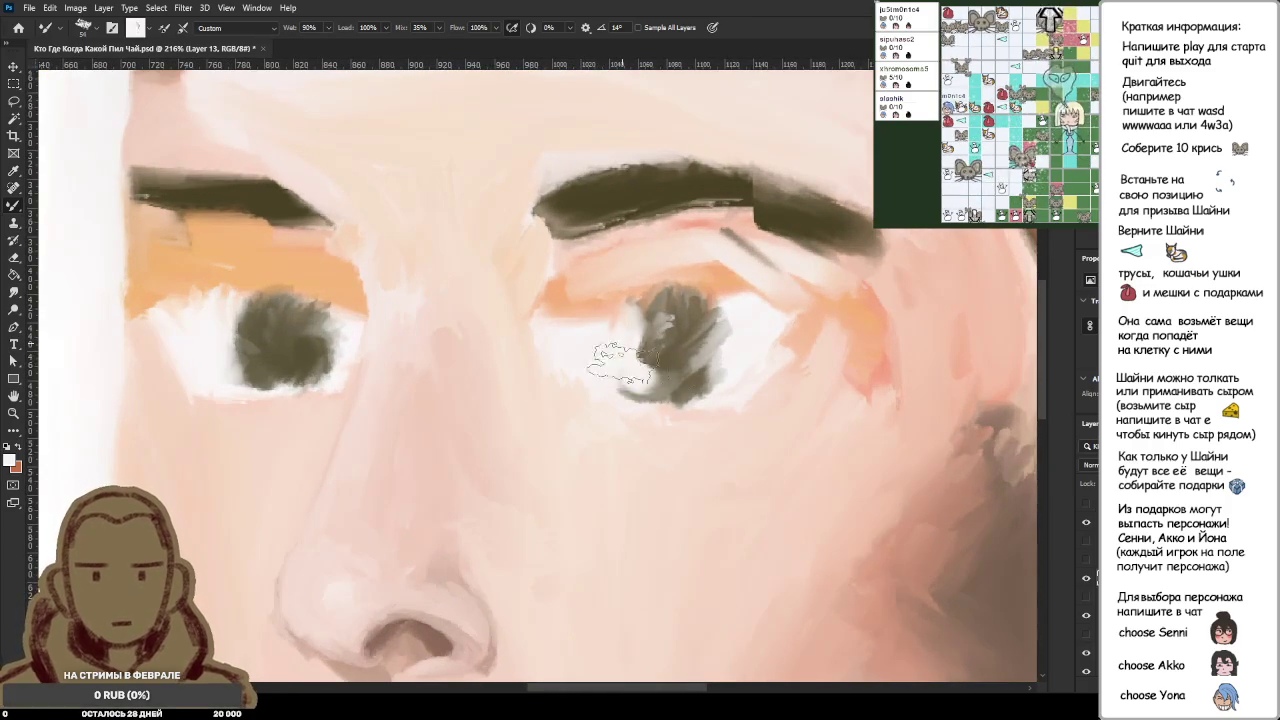
pyautogui.keyDown('alt'); pyautogui.click(673, 345); pyautogui.keyUp('alt')
pyautogui.moveTo(740, 320); pyautogui.dragTo(690, 353)
# Step: Narrow the right iris with white and reshape it into a solid, round grey-brown disc
pyautogui.keyDown('alt'); pyautogui.click(580, 335); pyautogui.keyUp('alt')
pyautogui.moveTo(600, 335)
pyautogui.mouseDown()
pyautogui.moveTo(645, 310)
pyautogui.moveTo(605, 345)
pyautogui.moveTo(660, 395)
pyautogui.mouseUp()
pyautogui.moveTo(600, 360)
pyautogui.mouseDown()
pyautogui.moveTo(650, 385)
pyautogui.moveTo(650, 300)
pyautogui.moveTo(660, 365)
pyautogui.moveTo(700, 340)
pyautogui.moveTo(740, 365)
pyautogui.mouseUp()
pyautogui.keyDown('alt'); pyautogui.click(660, 364); pyautogui.keyUp('alt')
pyautogui.moveTo(700, 300)
pyautogui.mouseDown()
pyautogui.moveTo(745, 375)
pyautogui.moveTo(690, 320)
pyautogui.moveTo(740, 360)
pyautogui.moveTo(690, 380)
pyautogui.mouseUp()
pyautogui.keyDown('alt'); pyautogui.click(283, 333); pyautogui.keyUp('alt')
# Step: Round out the left iris with dark grey-brown strokes
pyautogui.moveTo(293, 325)
pyautogui.mouseDown()
pyautogui.moveTo(260, 360)
pyautogui.moveTo(300, 300)
pyautogui.mouseUp()
pyautogui.moveTo(250, 340); pyautogui.dragTo(310, 370)
pyautogui.moveTo(320, 320); pyautogui.dragTo(277, 345)
pyautogui.scroll(-4, 430, 340)
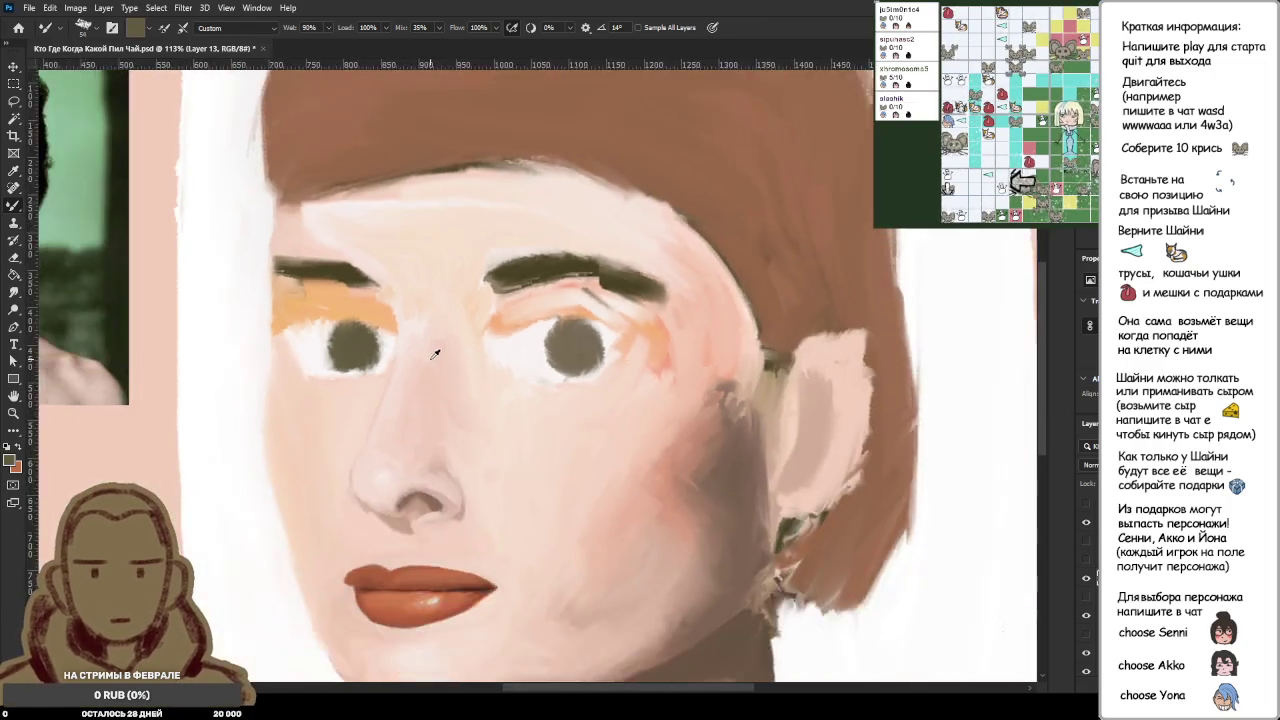
pyautogui.scroll(-2, 438, 360)
pyautogui.scroll(-1, 438, 364)
pyautogui.scroll(-1, 438, 364)
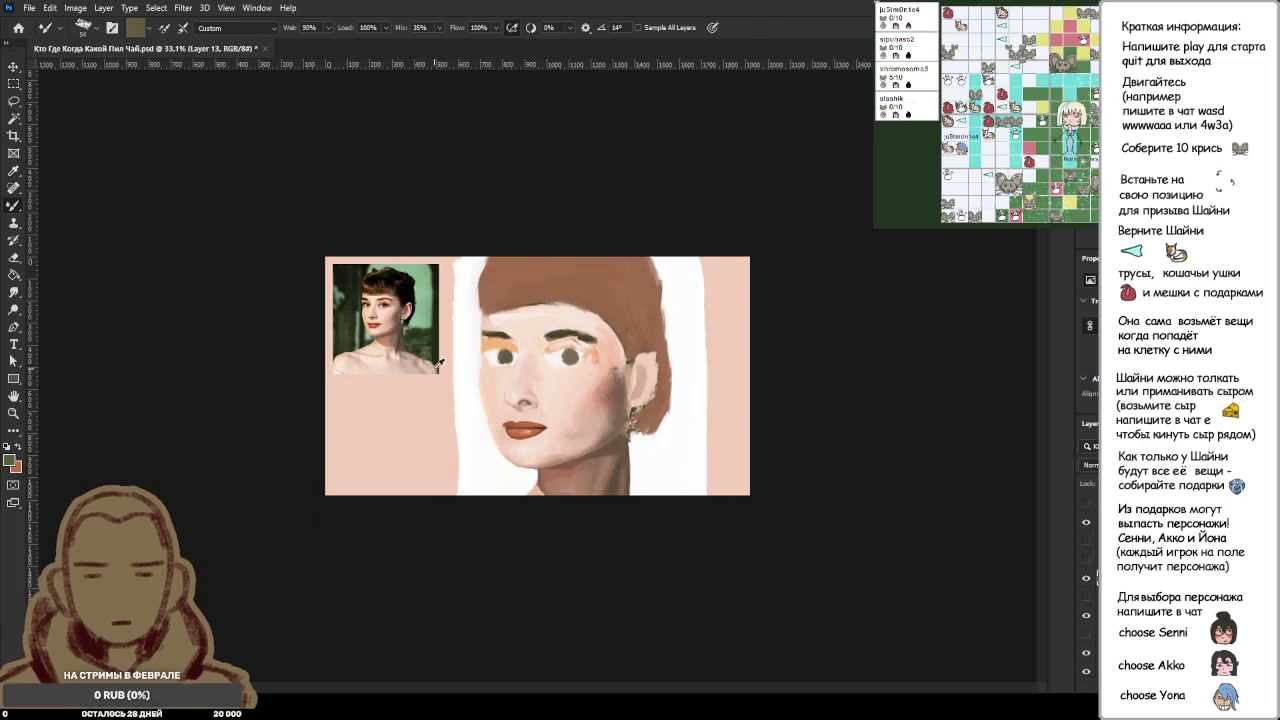
pyautogui.scroll(-1, 435, 366)
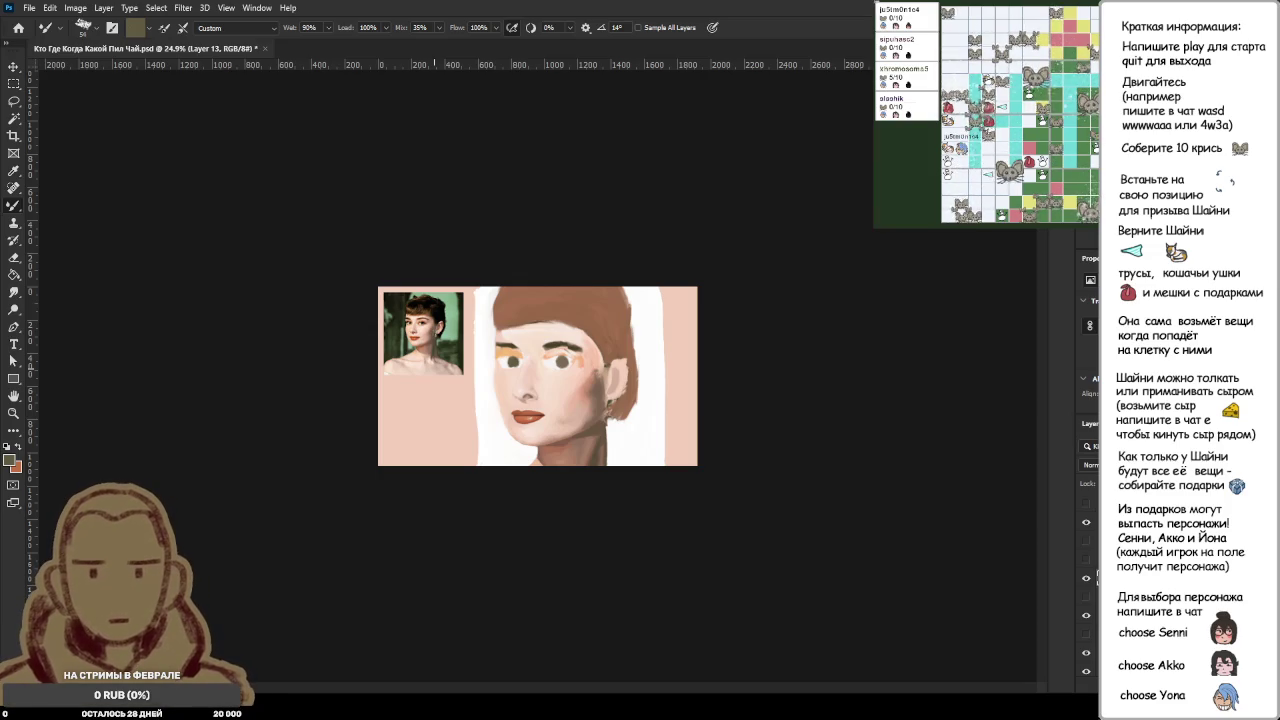
pyautogui.scroll(3, 524, 396)
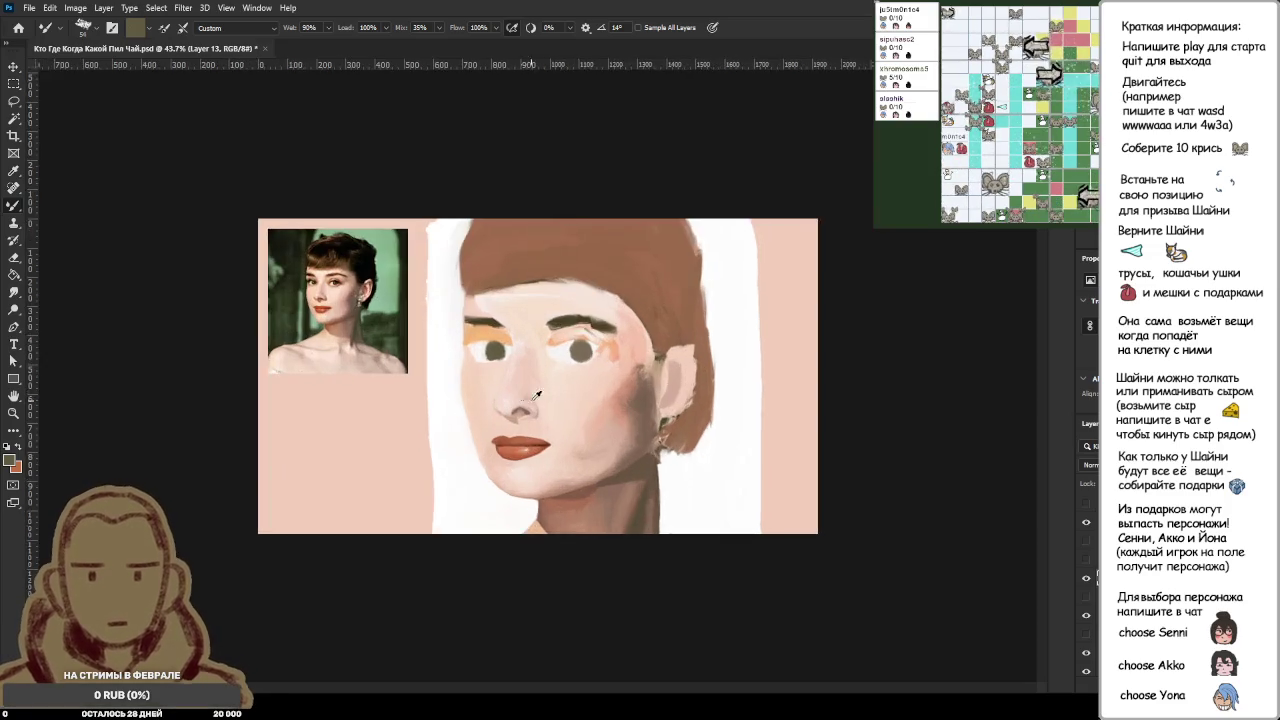
pyautogui.scroll(3, 572, 391)
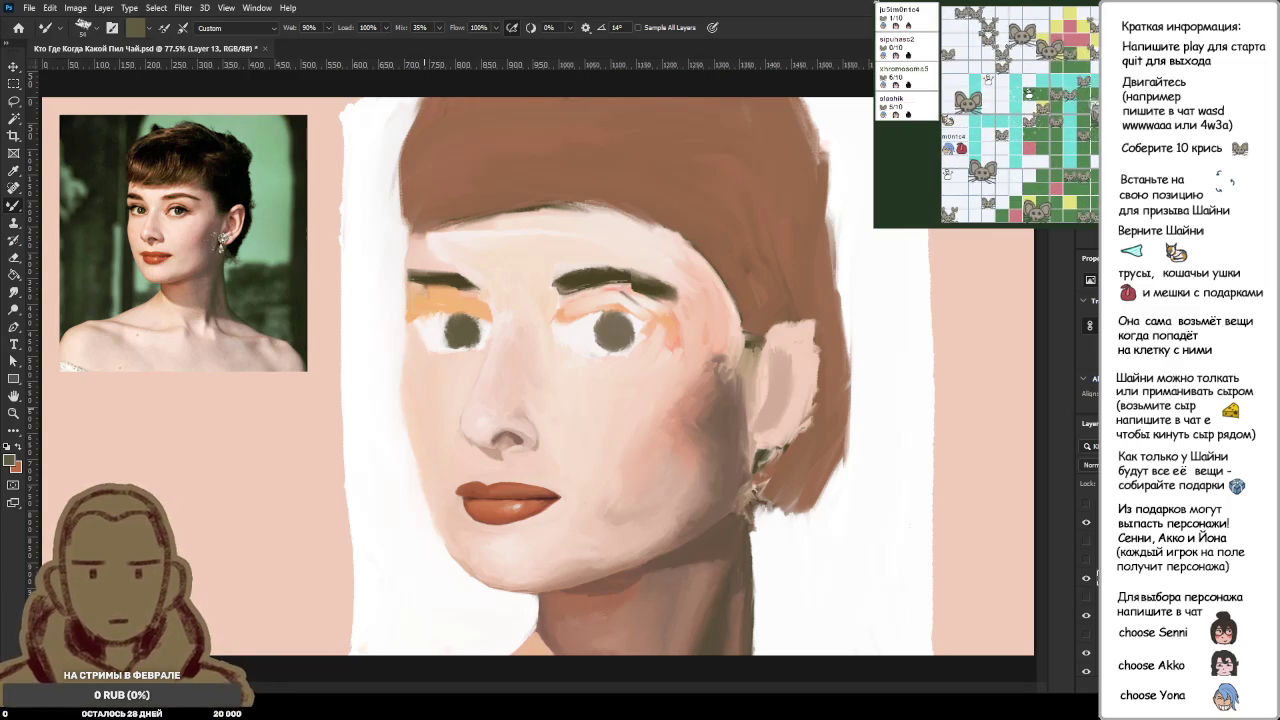
pyautogui.scroll(3, 594, 421)
pyautogui.scroll(-2, 594, 421)
pyautogui.scroll(-2, 594, 421)
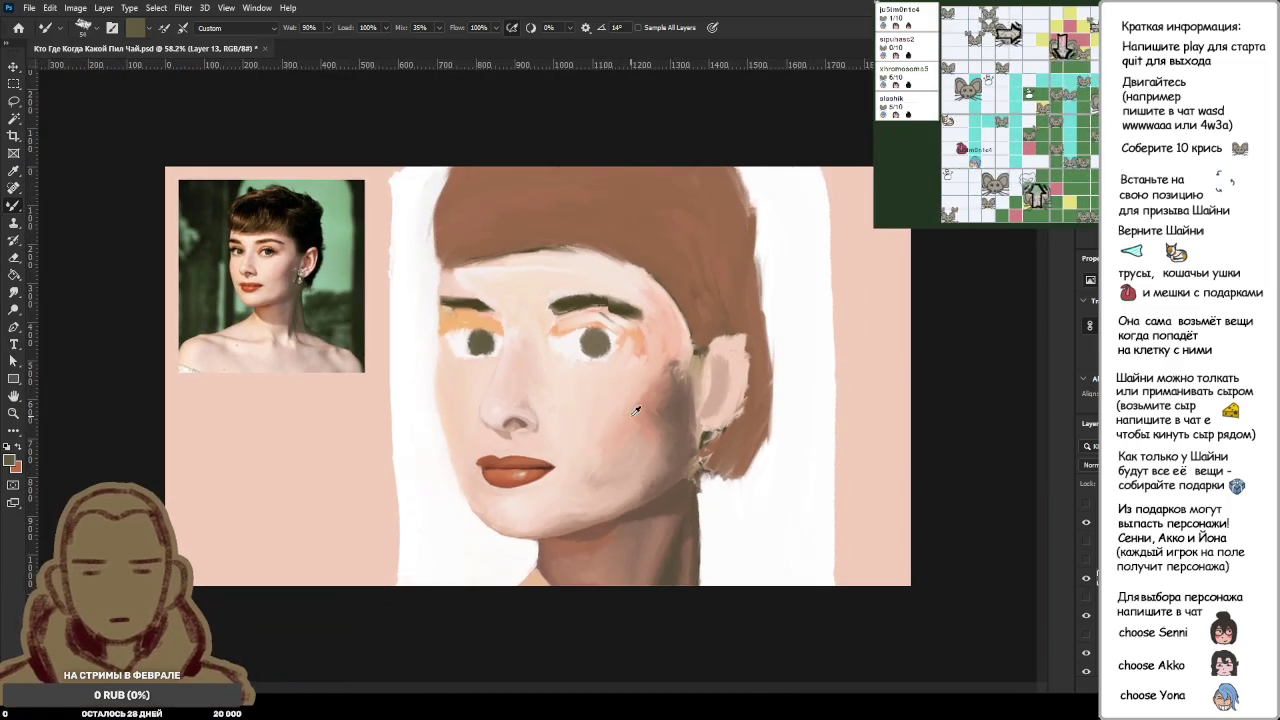
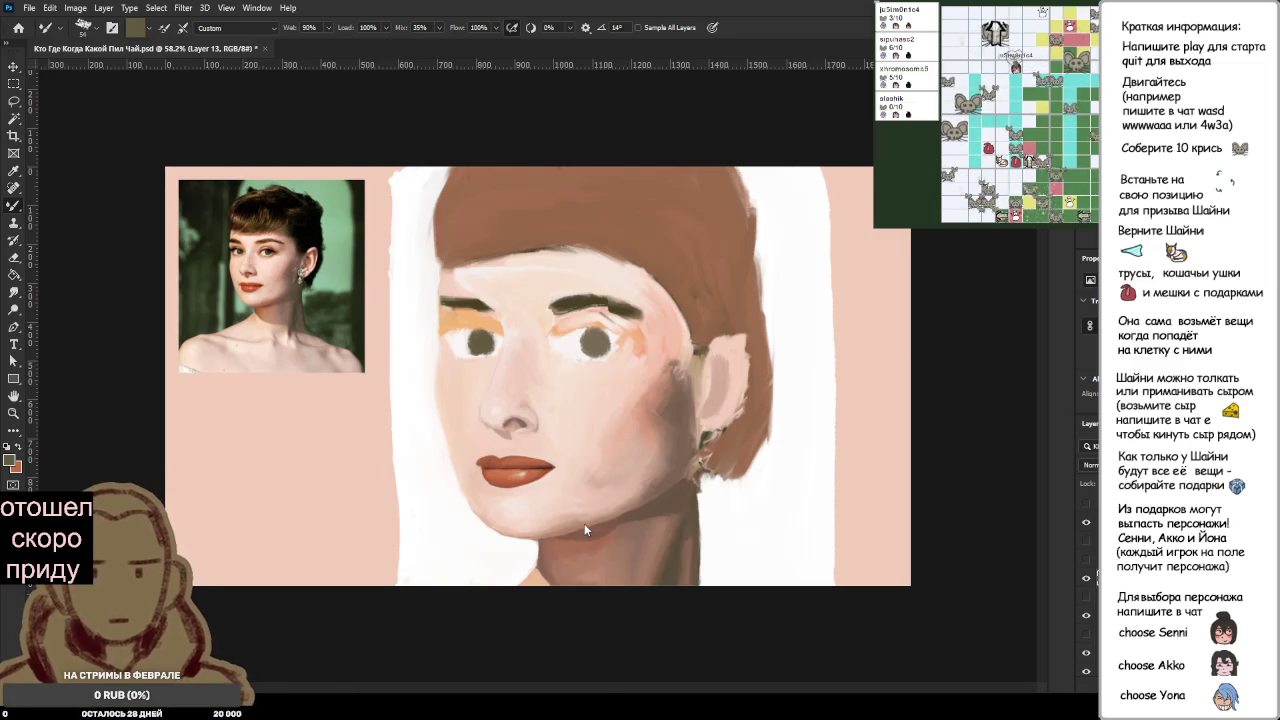
# Step: Undo a trial greenish-grey stroke below the mouth, then make Layer 10 the active layer
pyautogui.moveTo(572, 471)
pyautogui.mouseDown()
pyautogui.moveTo(600, 496)
pyautogui.moveTo(606, 484)
pyautogui.mouseUp()
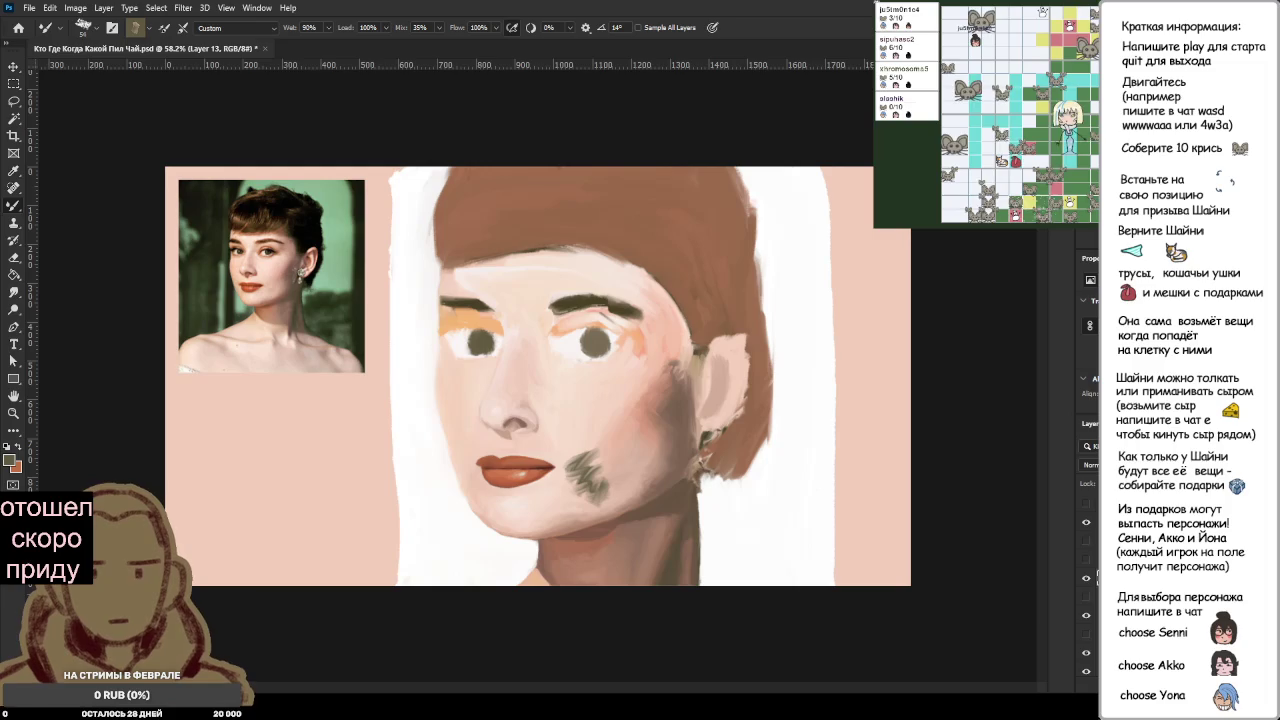
pyautogui.hotkey('ctrl', 'z')
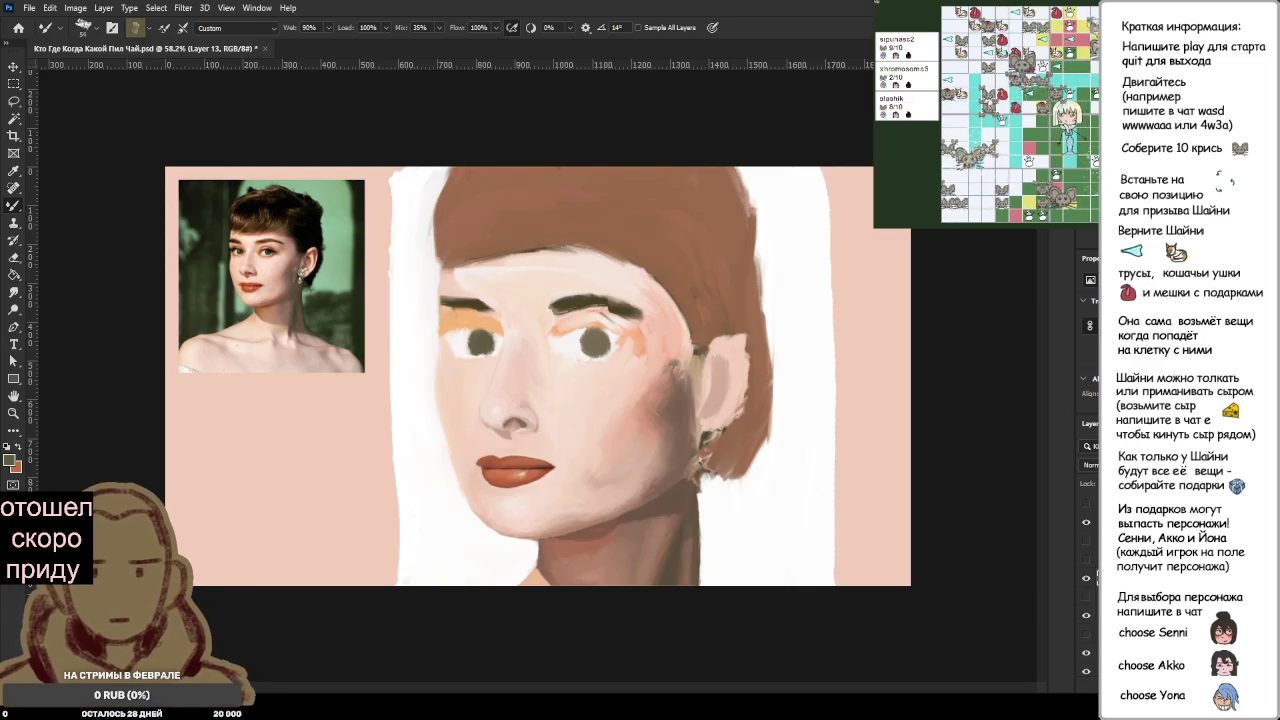
pyautogui.scroll(1, 480, 370)
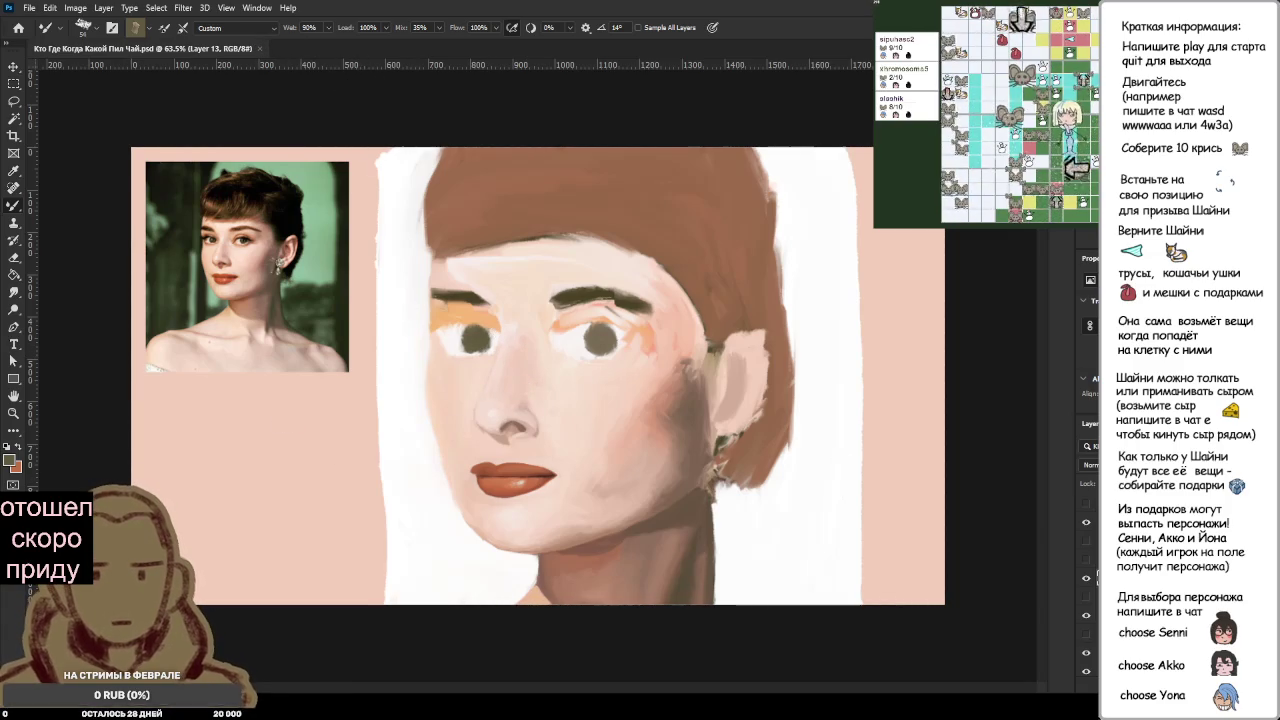
pyautogui.click(1095, 547)
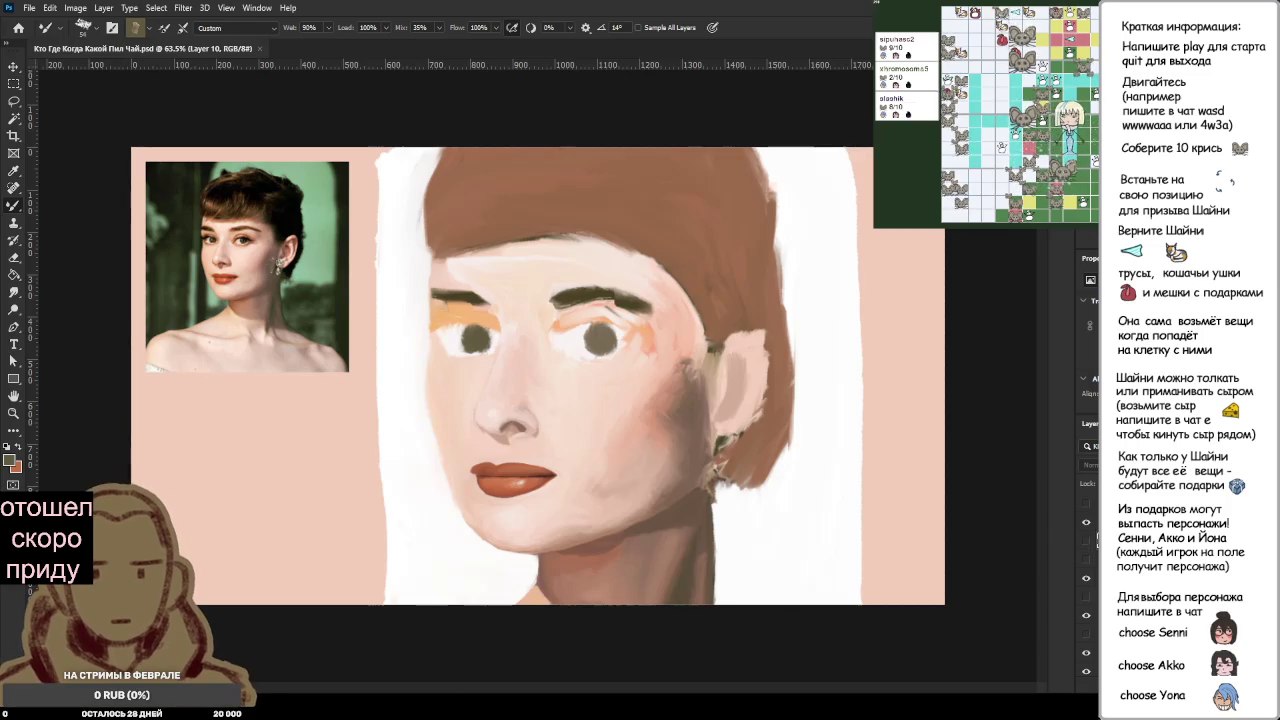